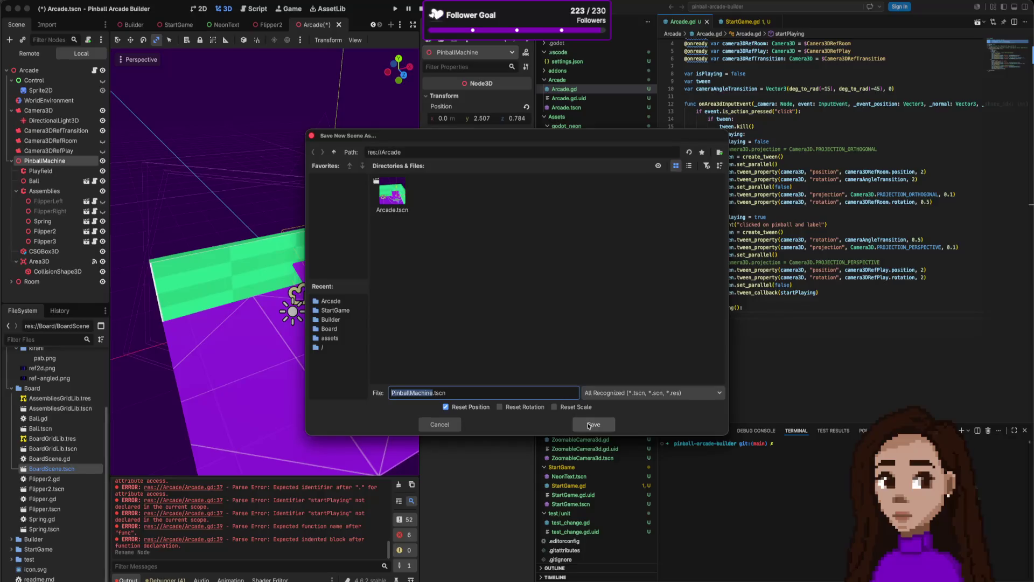
Confirm saving the PinballMachine branch as a scene and open the new PinballMachine scene.
click(593, 425)
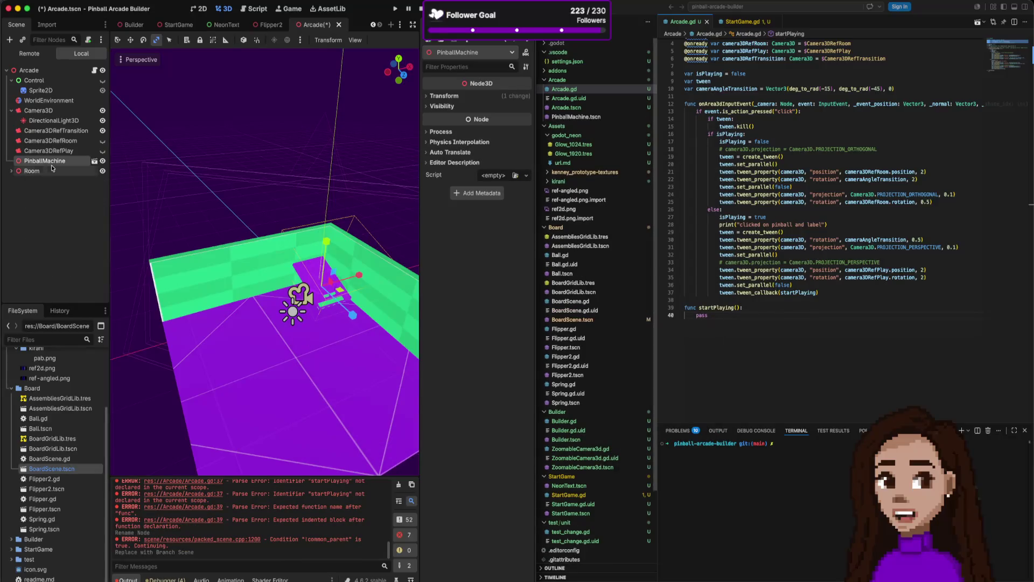
click(11, 171)
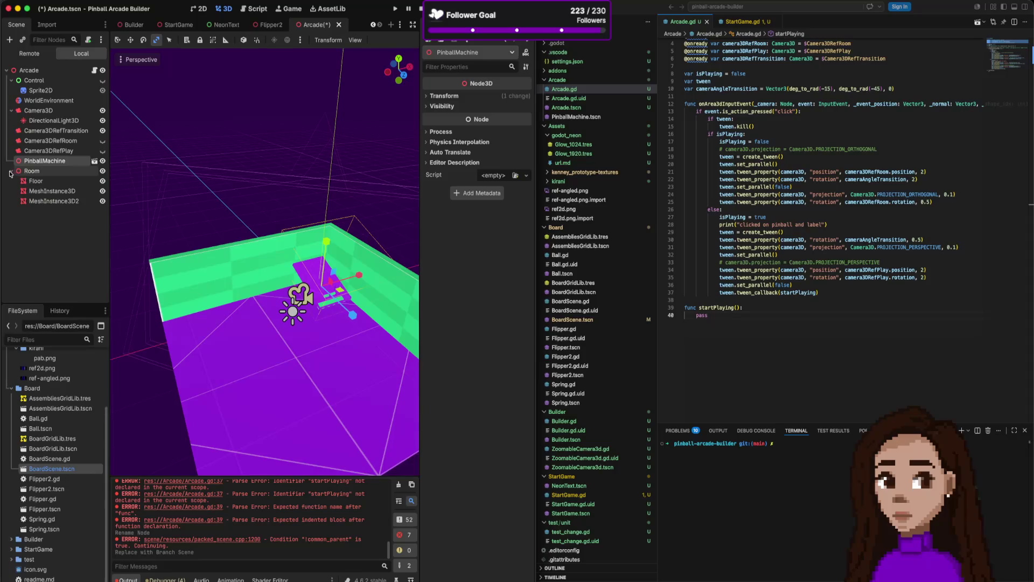
click(10, 172)
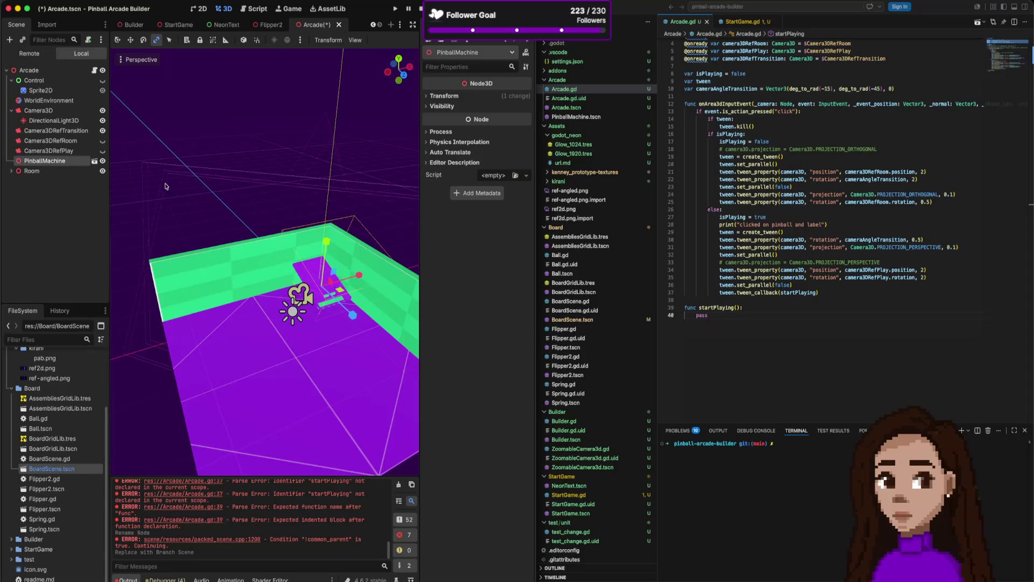
click(94, 161)
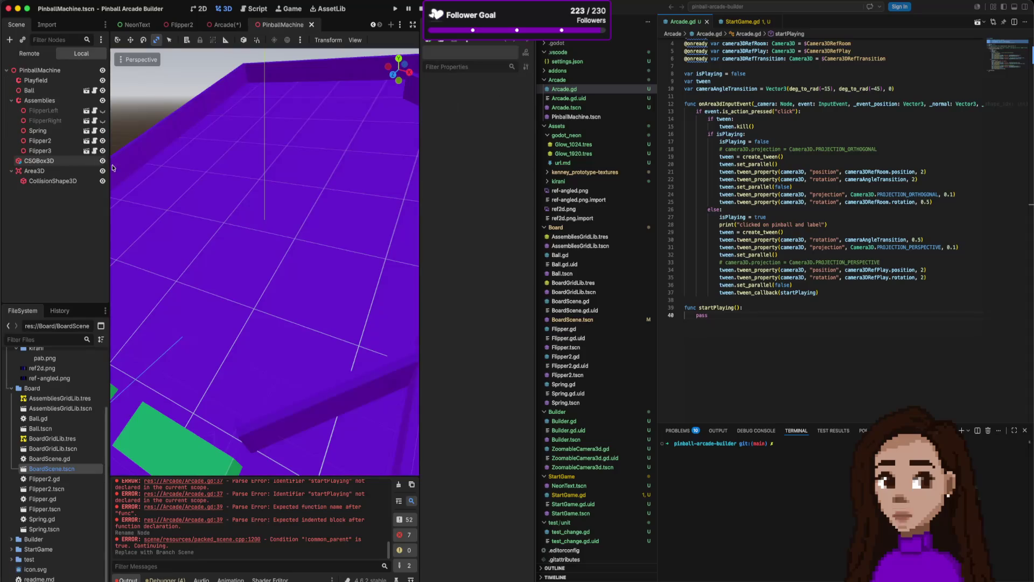
scroll(140, 168, down, 5)
scroll(243, 202, down, 3)
scroll(327, 149, down, 3)
scroll(339, 162, down, 3)
Delete the CSGBox3D node from PinballMachine and save the scene.
click(357, 202)
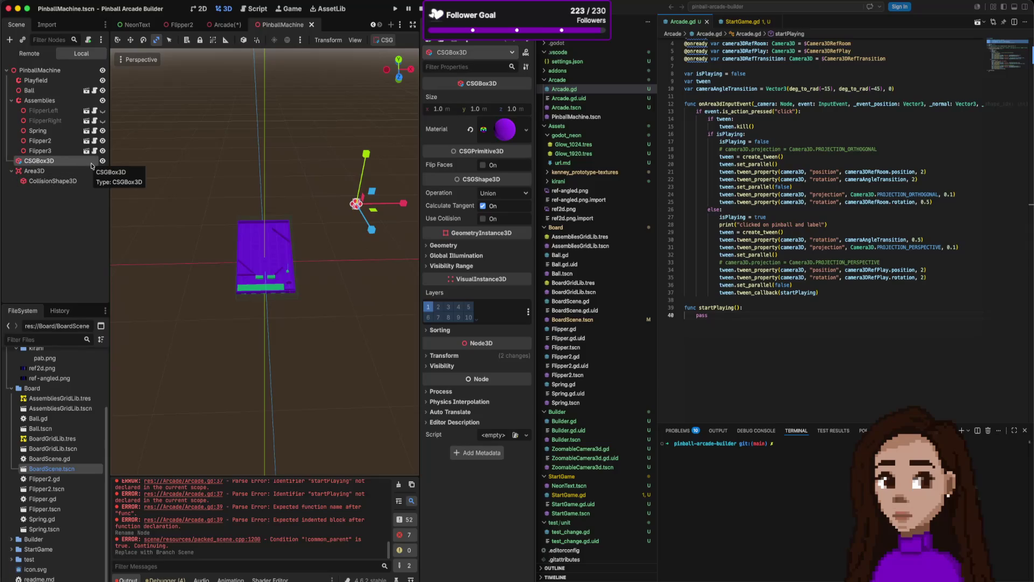
key(Delete)
key(Return)
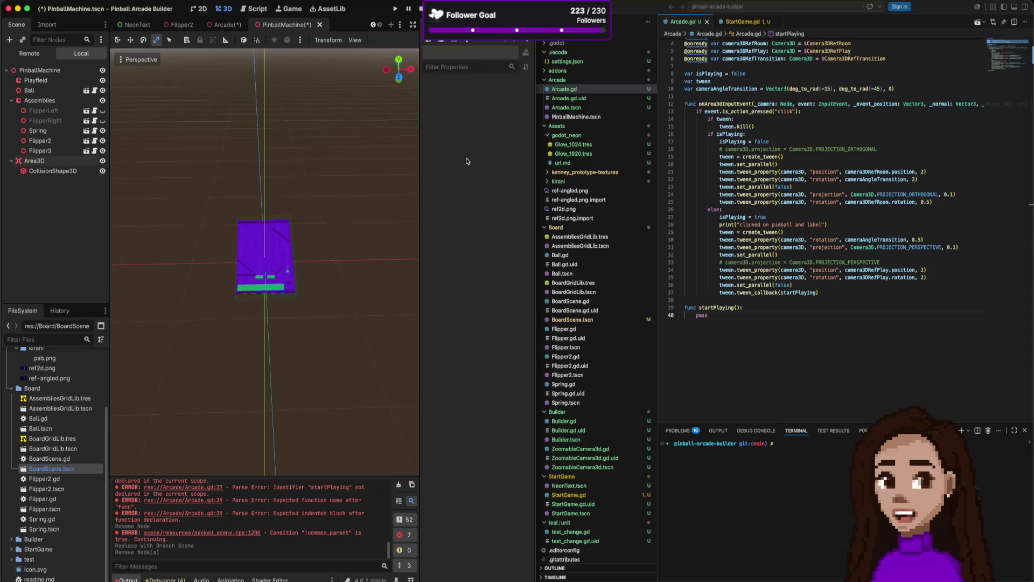
key(ctrl+s)
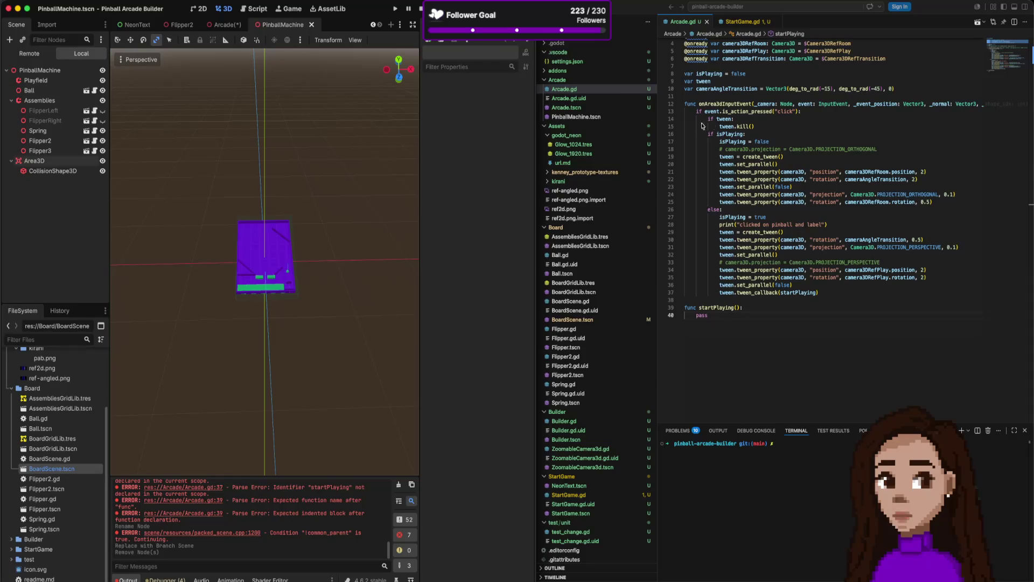
Glance at the create_tween code in Arcade.gd, then run the project with F5.
drag(714, 123, 759, 170)
click(768, 158)
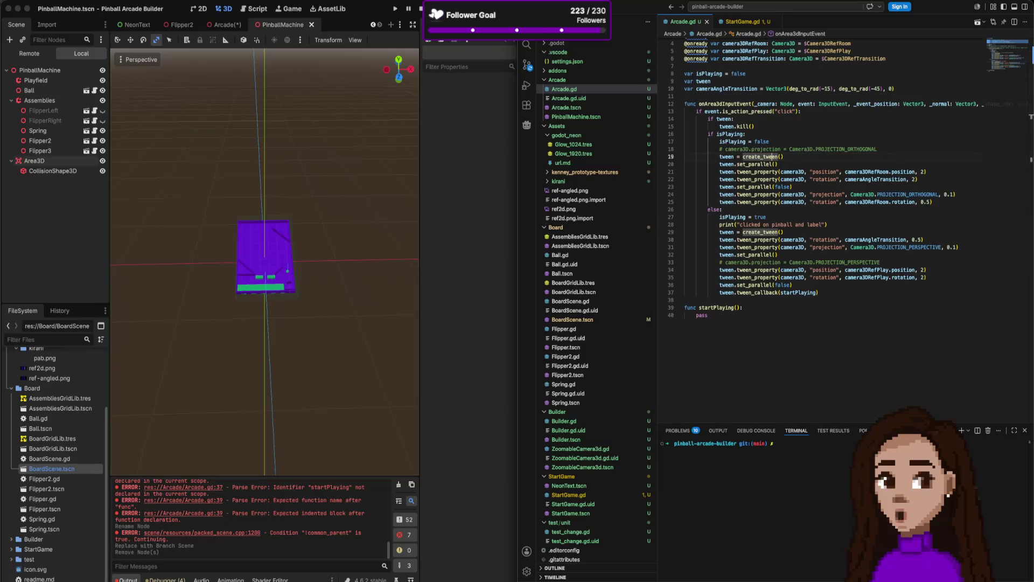
key(F5)
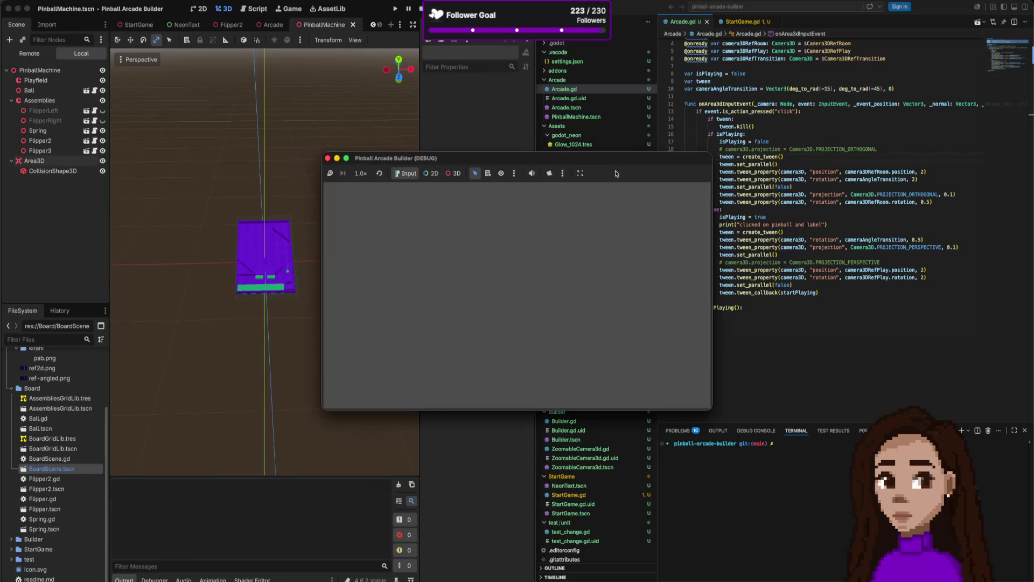
Click the board in the debug window to test the camera transition, then stop the game.
click(517, 291)
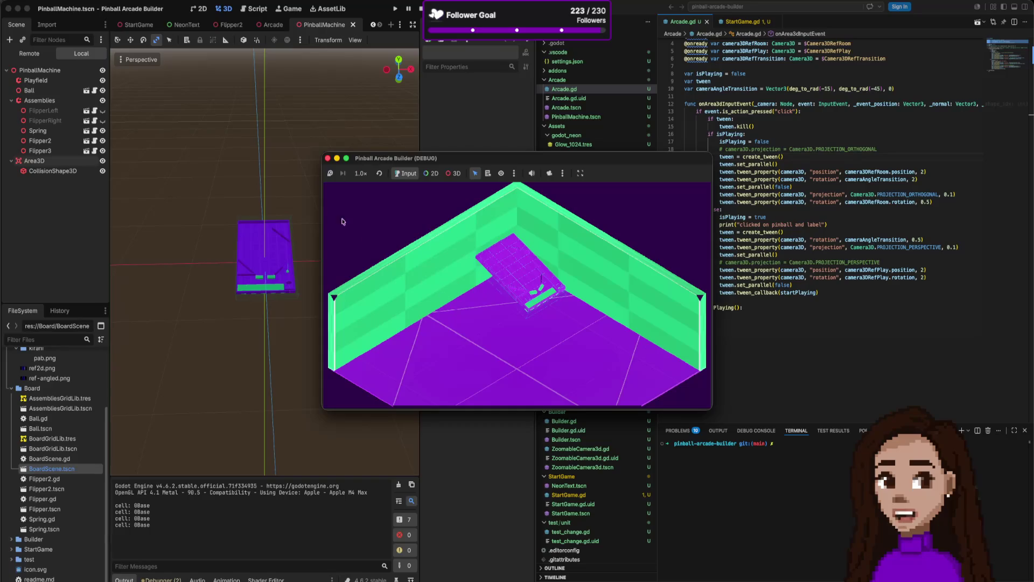
click(328, 158)
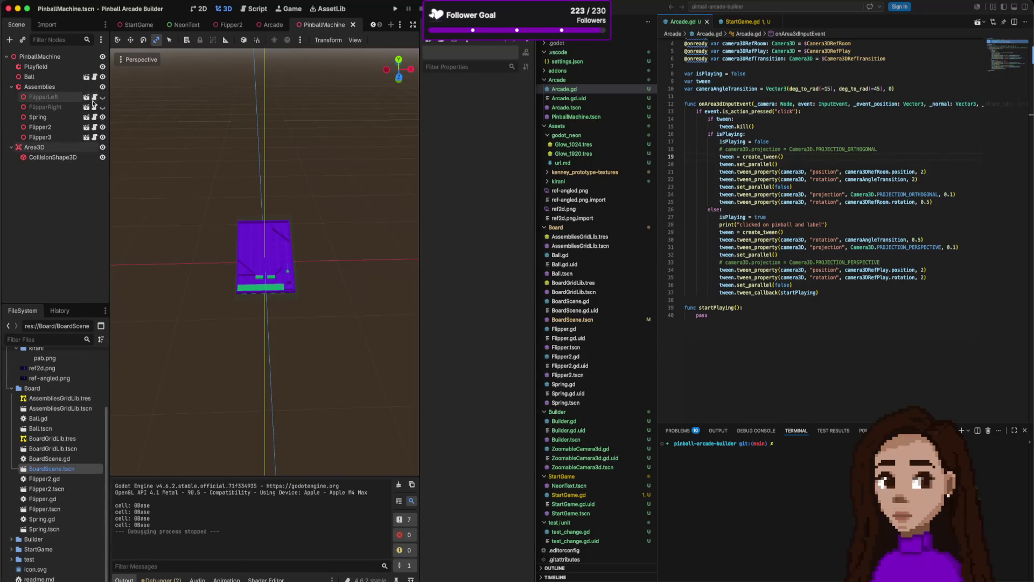
click(76, 57)
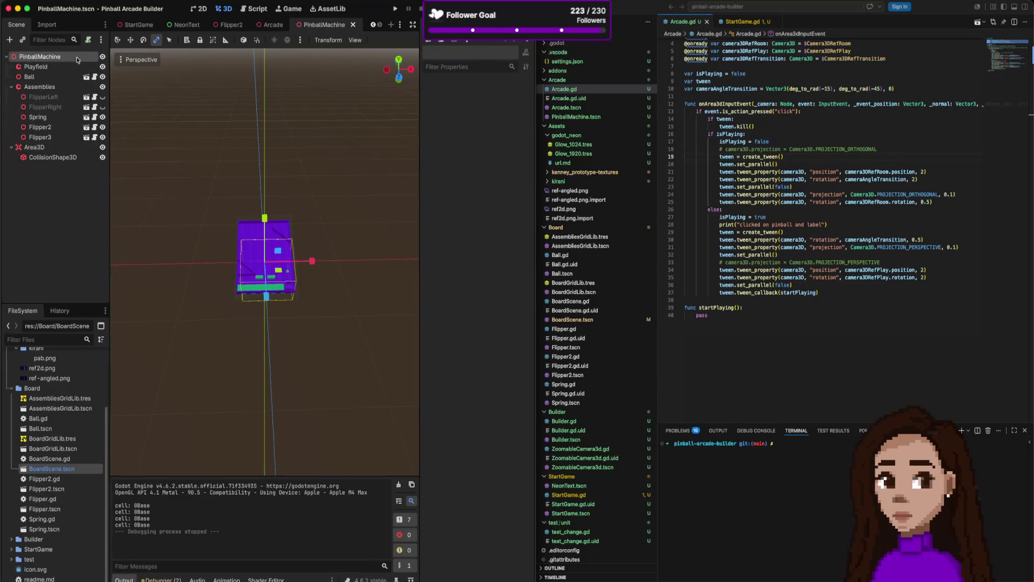
Create and attach a new PinballMachine.gd script to the PinballMachine root node.
click(88, 39)
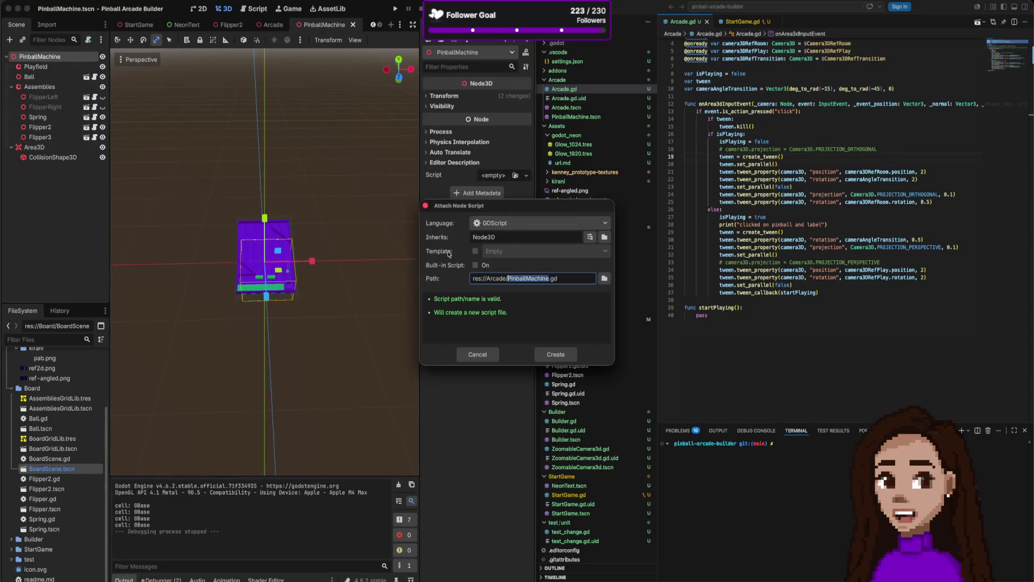
click(556, 354)
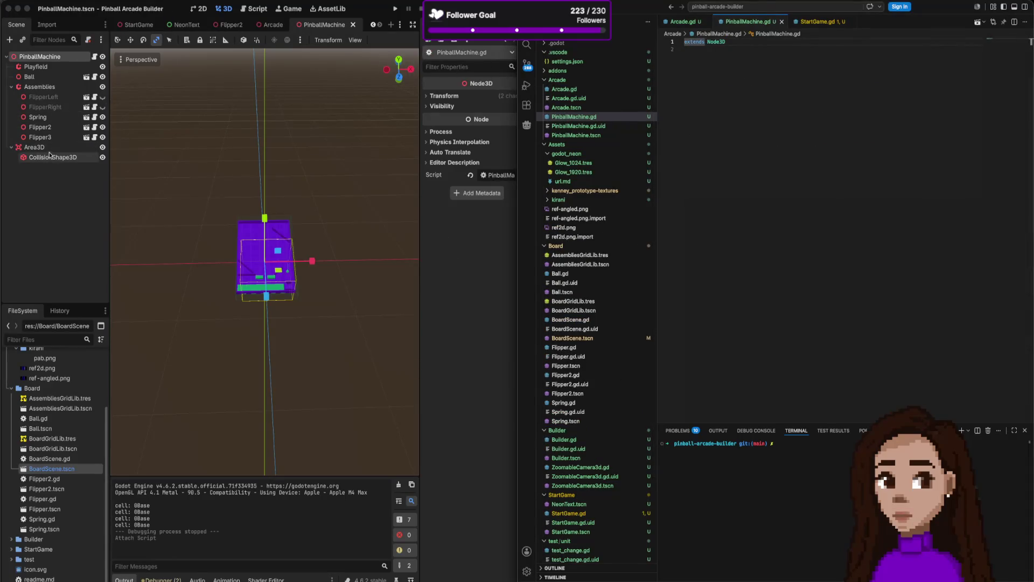
click(36, 147)
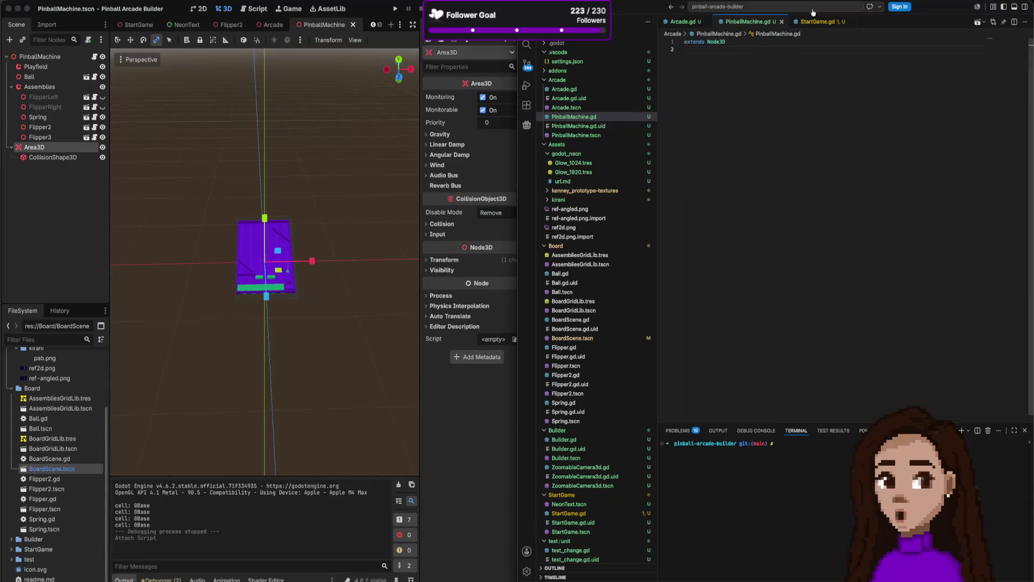
Compare the new PinballMachine.gd against Arcade.gd by flipping between their editor tabs.
click(687, 23)
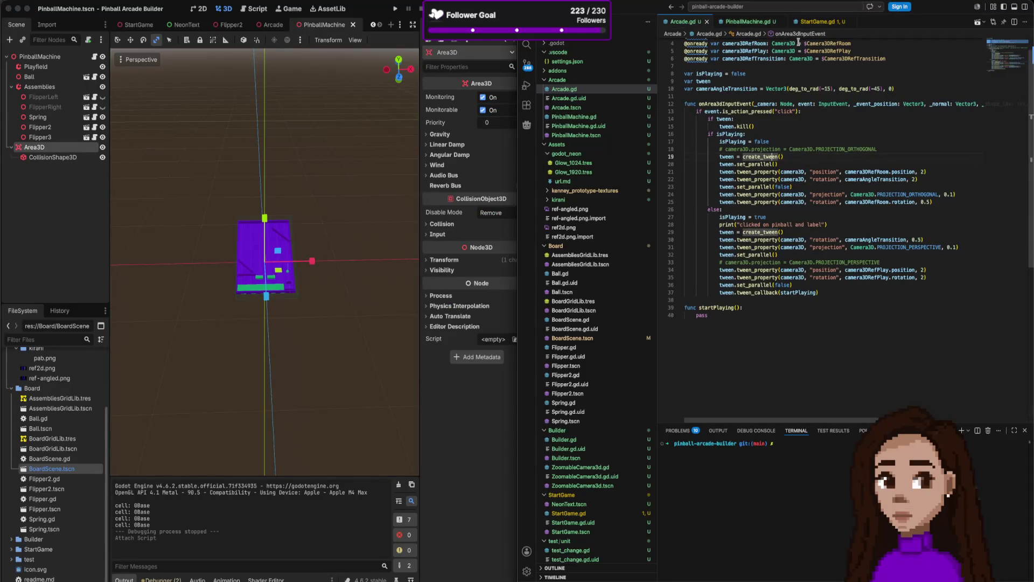
click(748, 21)
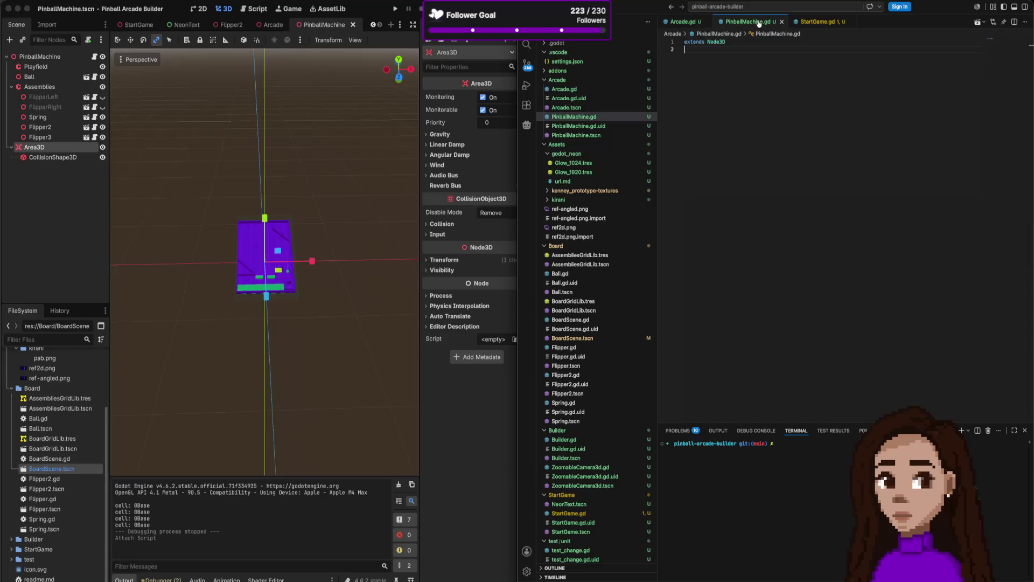
click(685, 22)
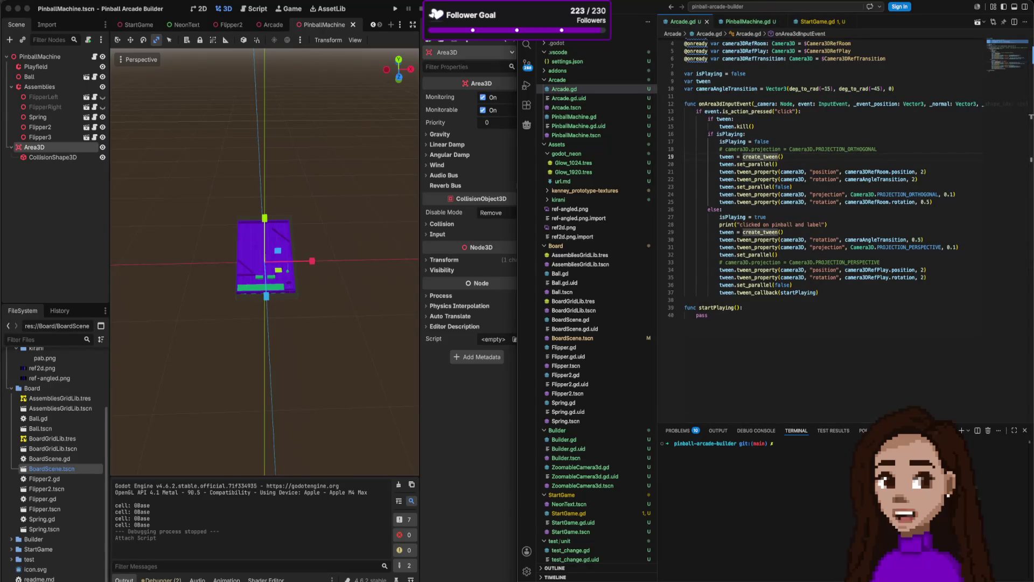
click(748, 22)
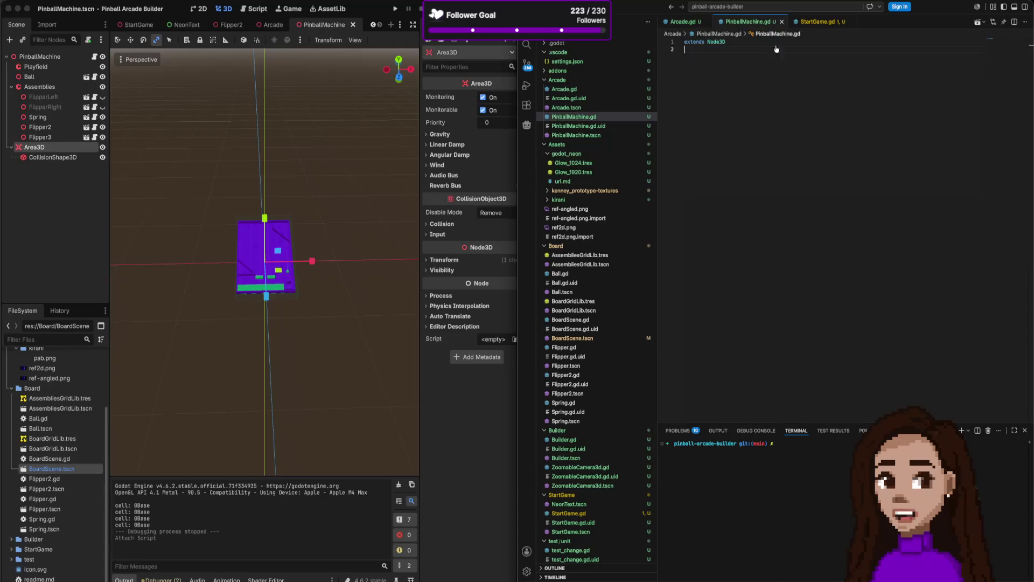
click(685, 22)
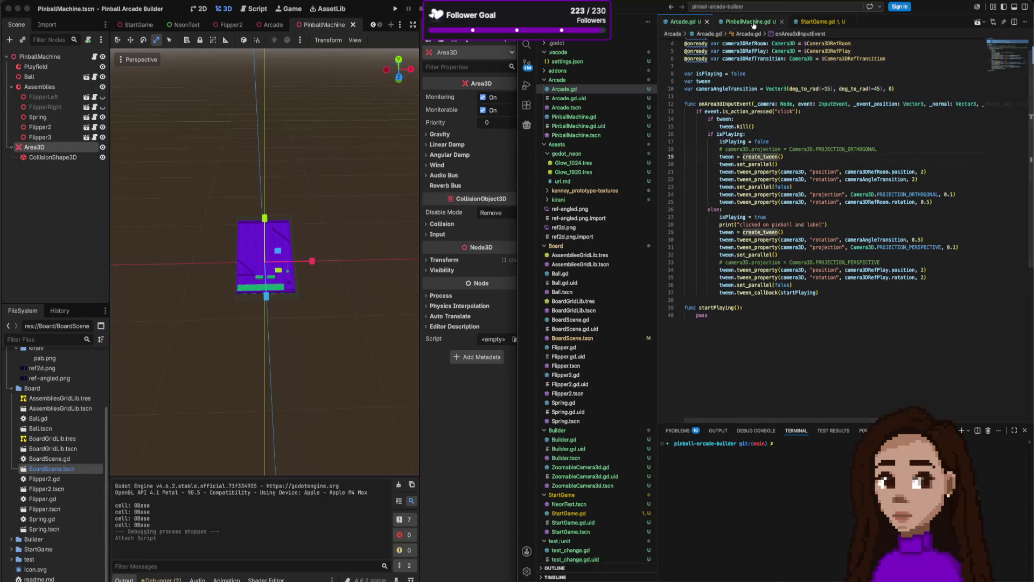
click(754, 22)
text(@)
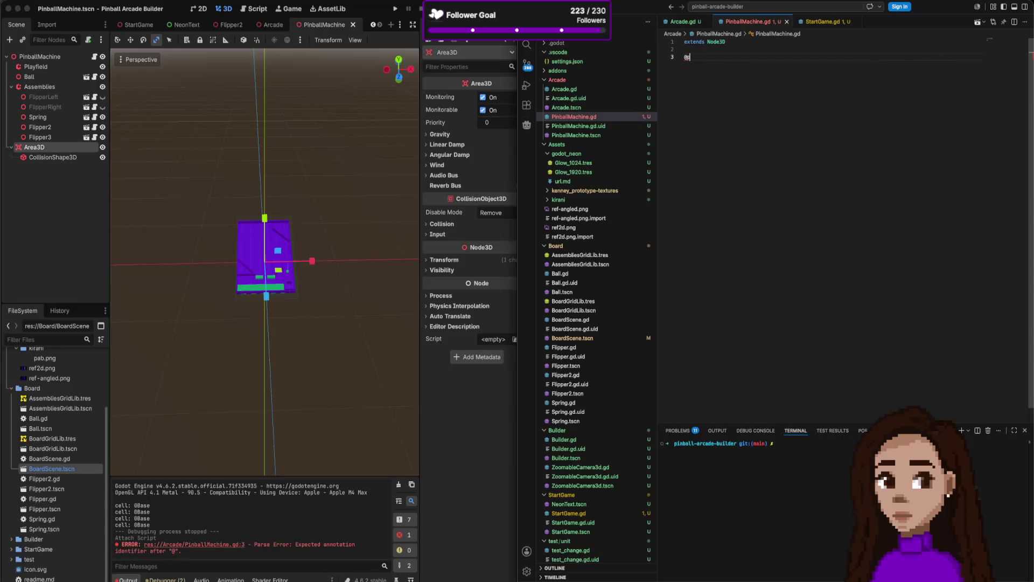
text(onready )
text(var )
text(d)
text(re)
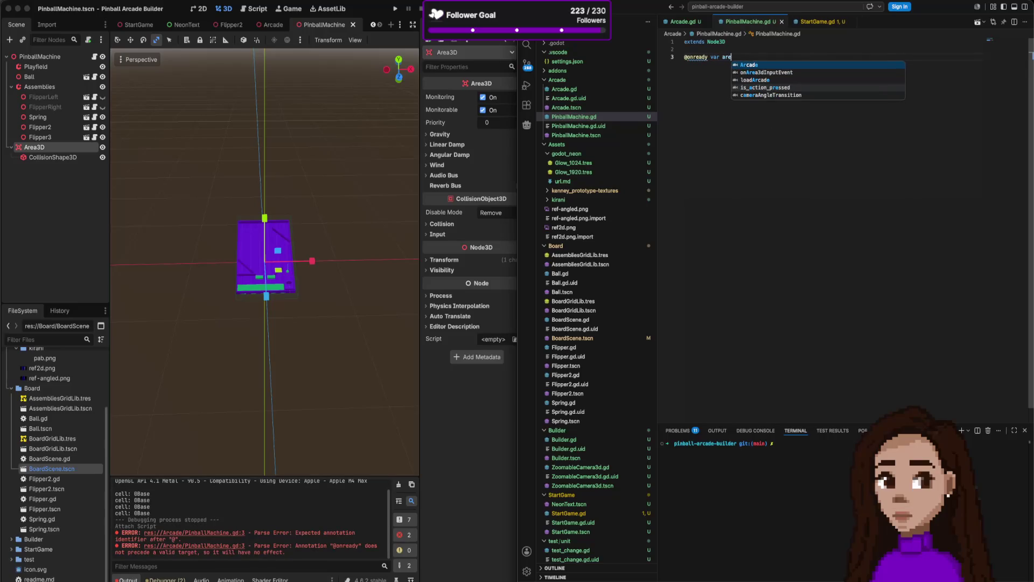
text(a3d)
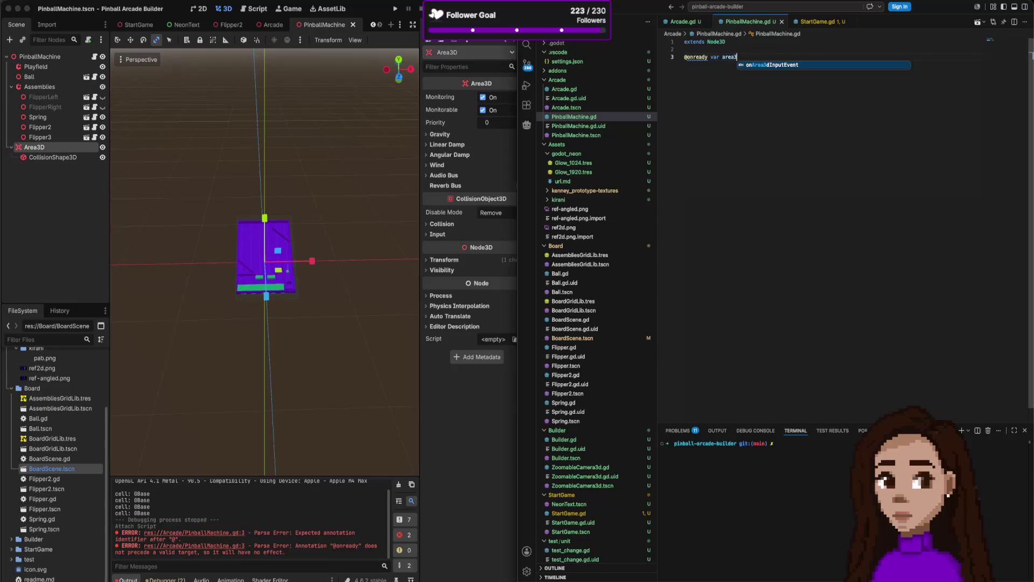
key(BackSpace)
text(D =)
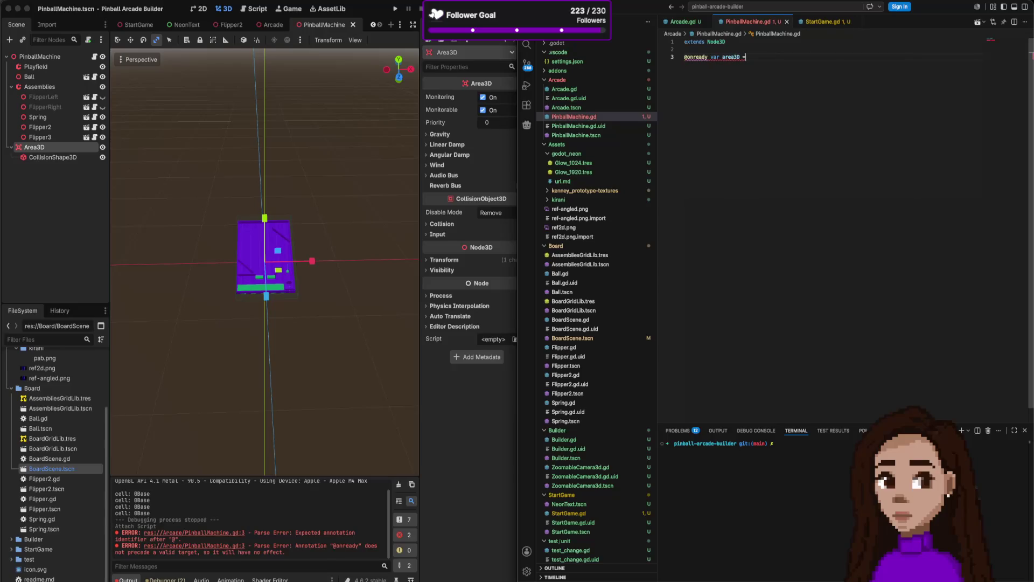
key(BackSpace)
key(BackSpace)
text(: Are)
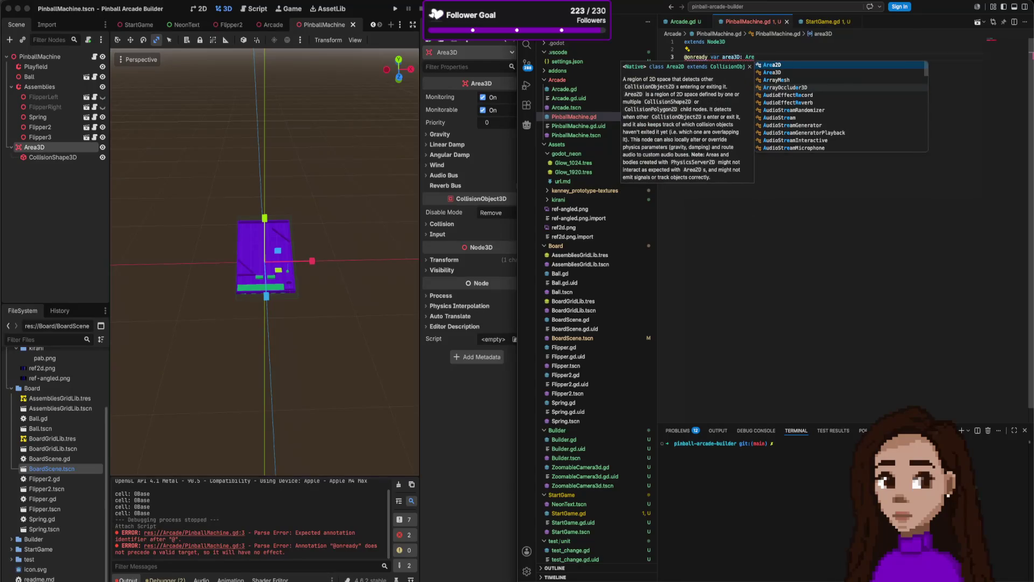
text(a3D)
key(Tab)
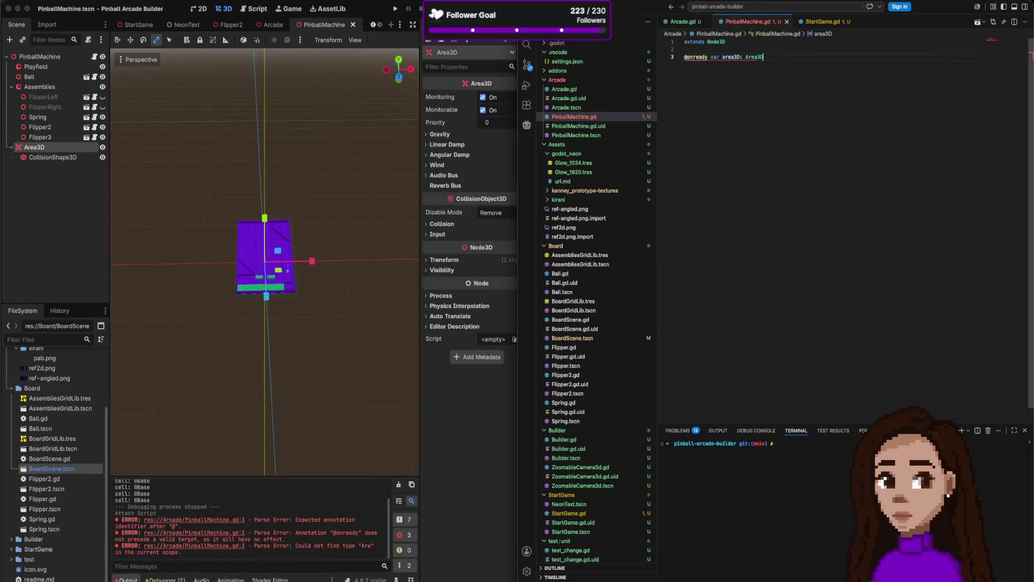
key(BackSpace)
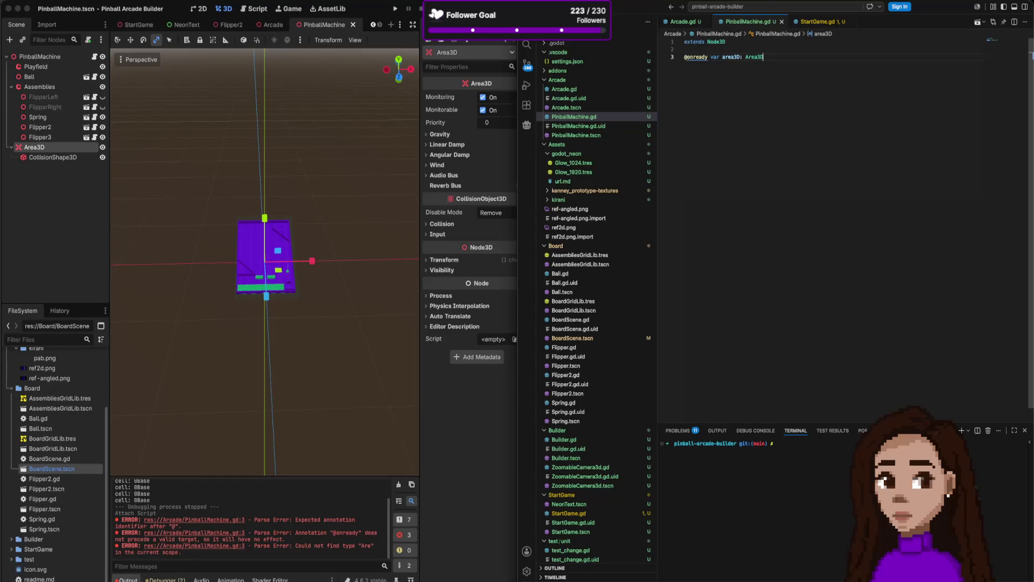
text(= $)
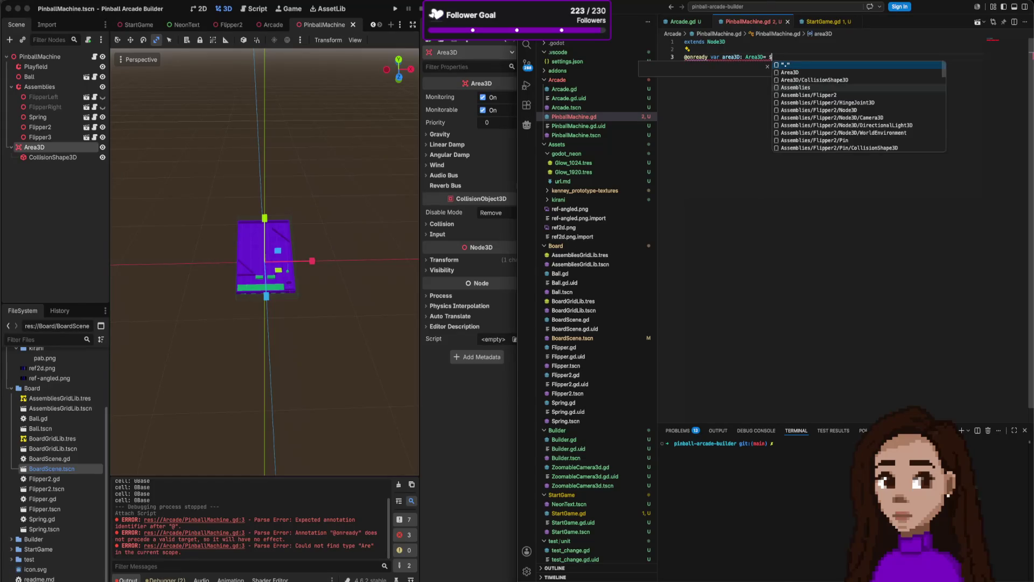
key(Tab)
key(Return)
key(Return)
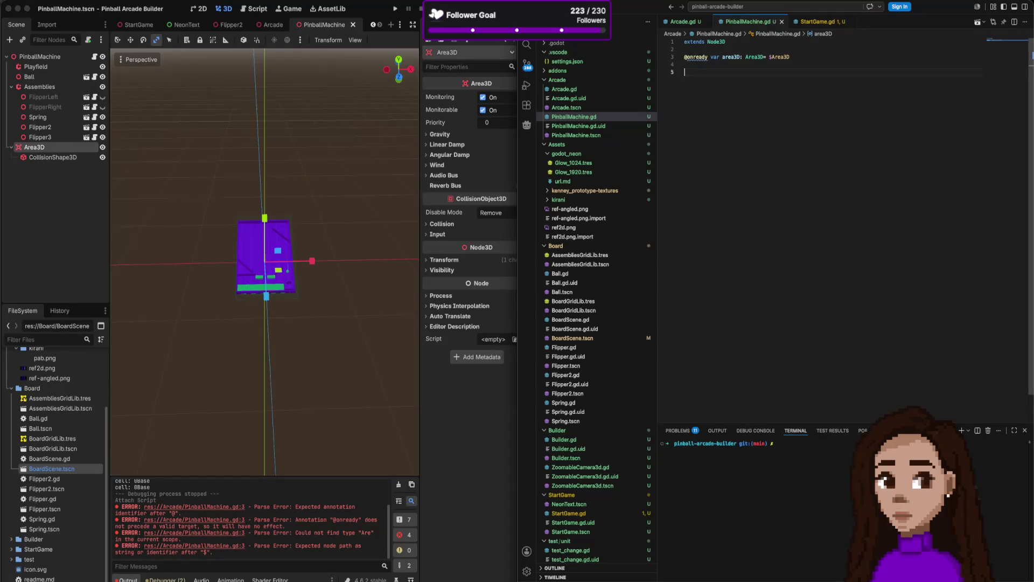
text(fun)
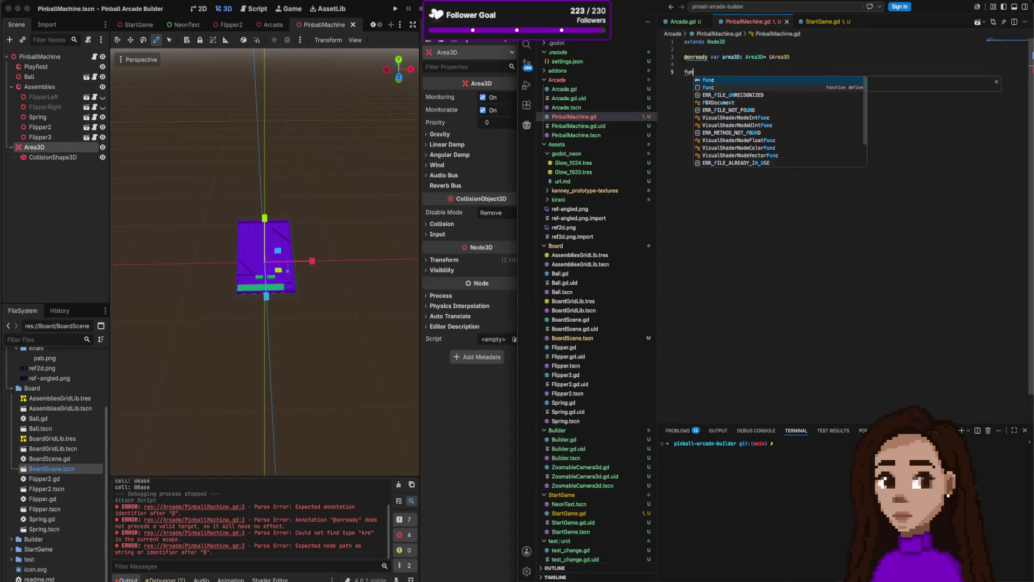
text(c re)
Add func _ready(): with an unfinished area3D. statement, then bring up Arcade.gd for reference.
key(Tab)
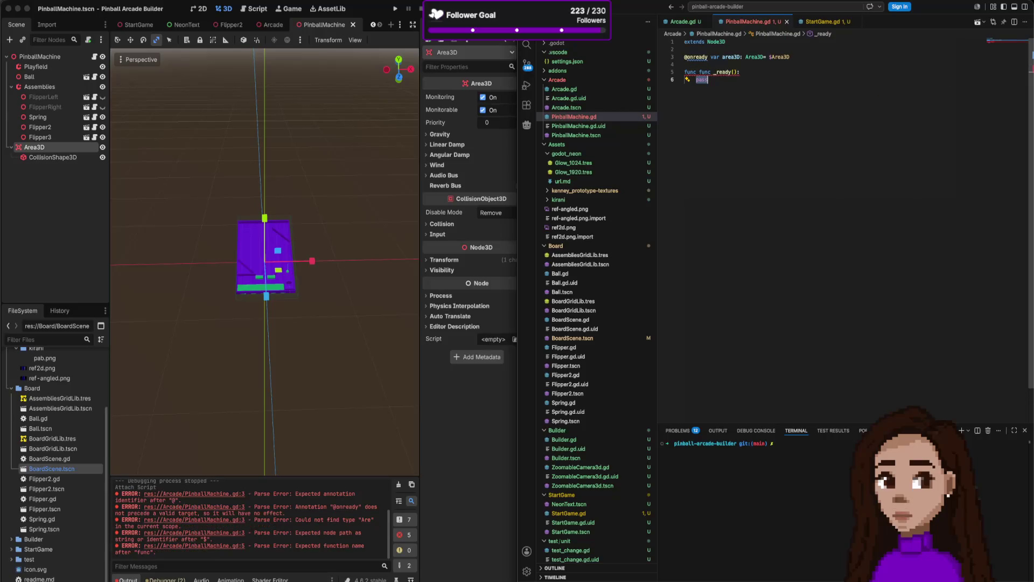
key(ctrl+BackSpace)
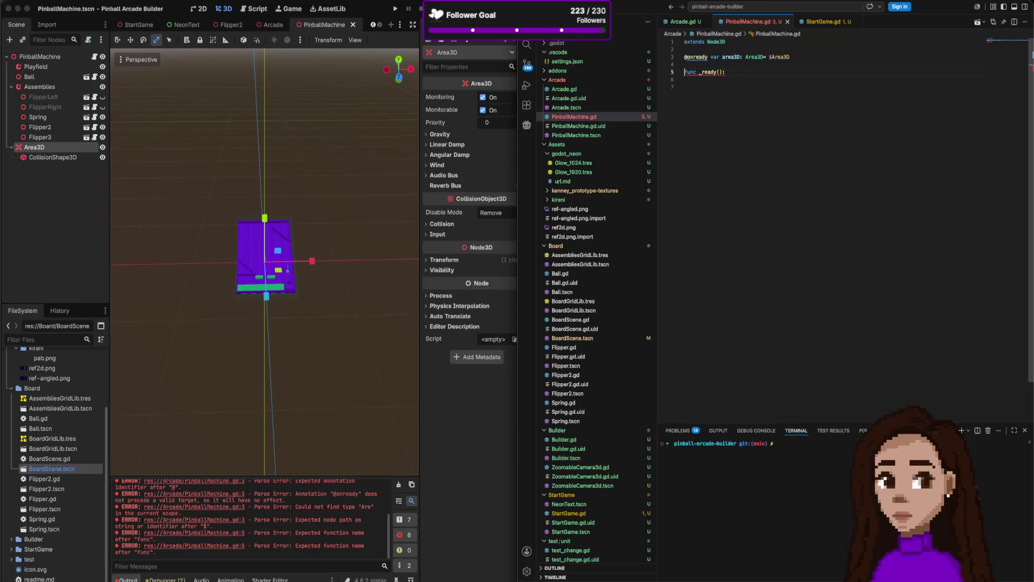
text(area3D.)
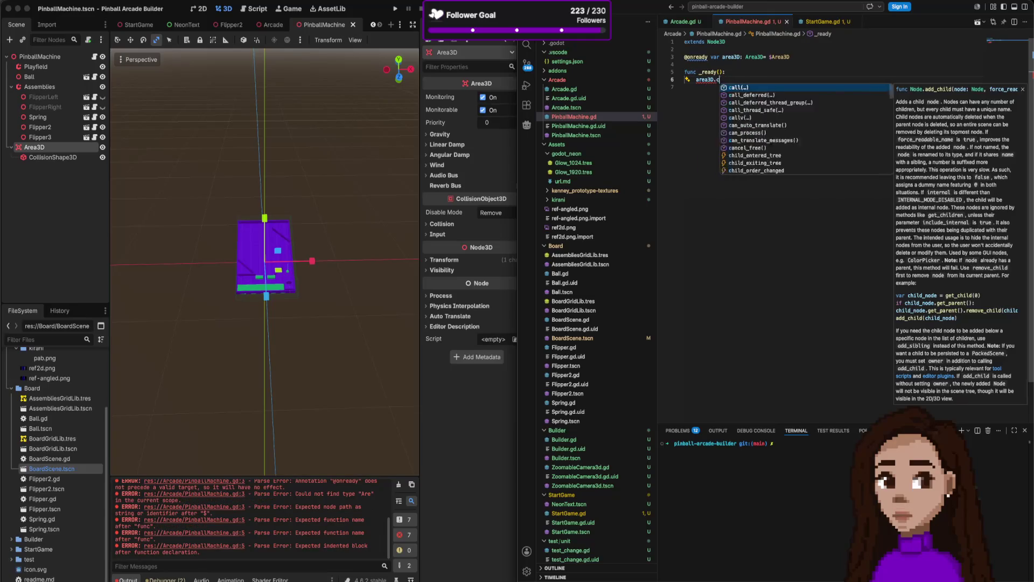
text(cp)
key(BackSpace)
key(BackSpace)
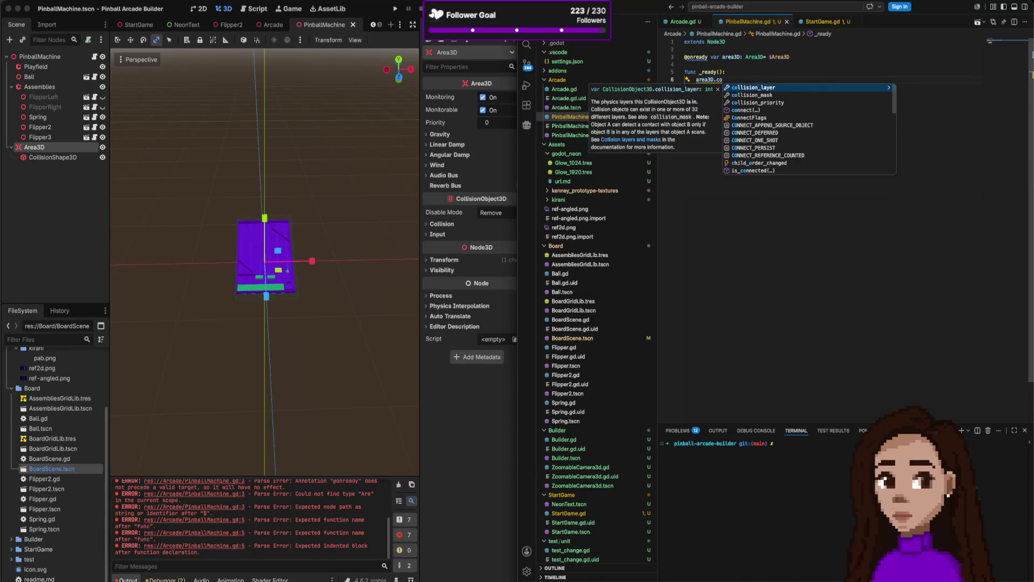
text(s)
key(BackSpace)
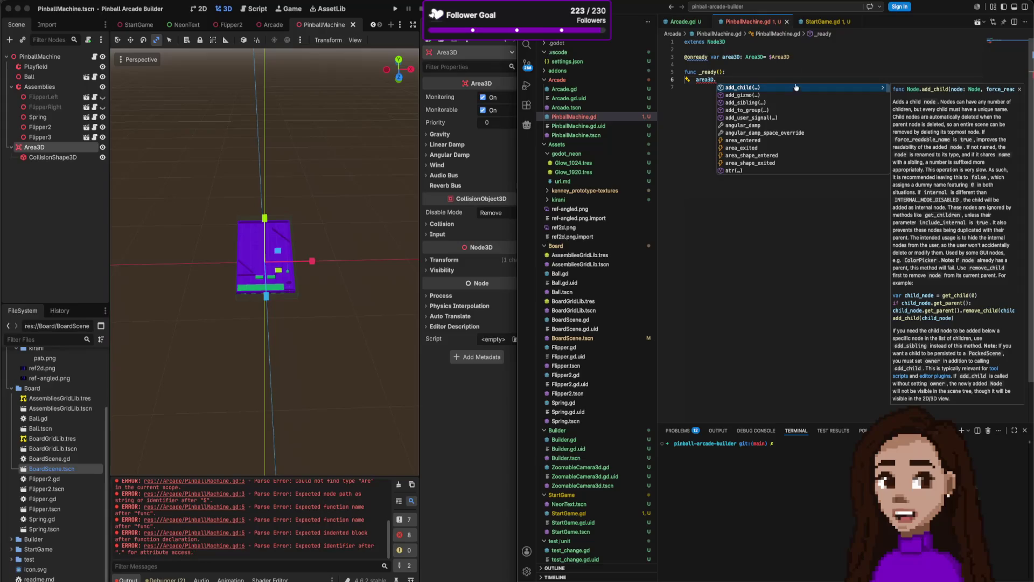
click(683, 21)
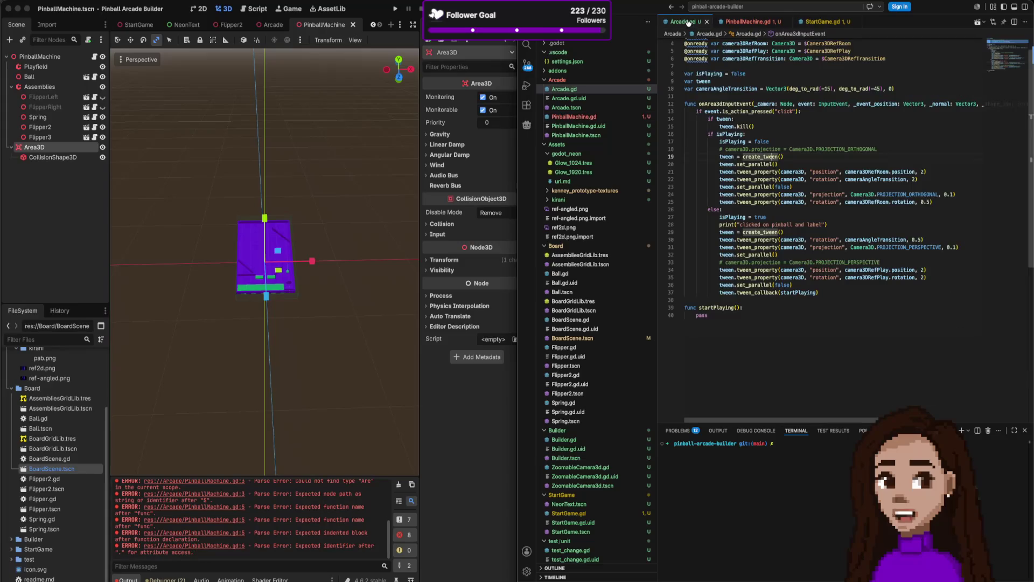
Write area3D.input_event.connect() in PinballMachine.gd's _ready function.
click(748, 21)
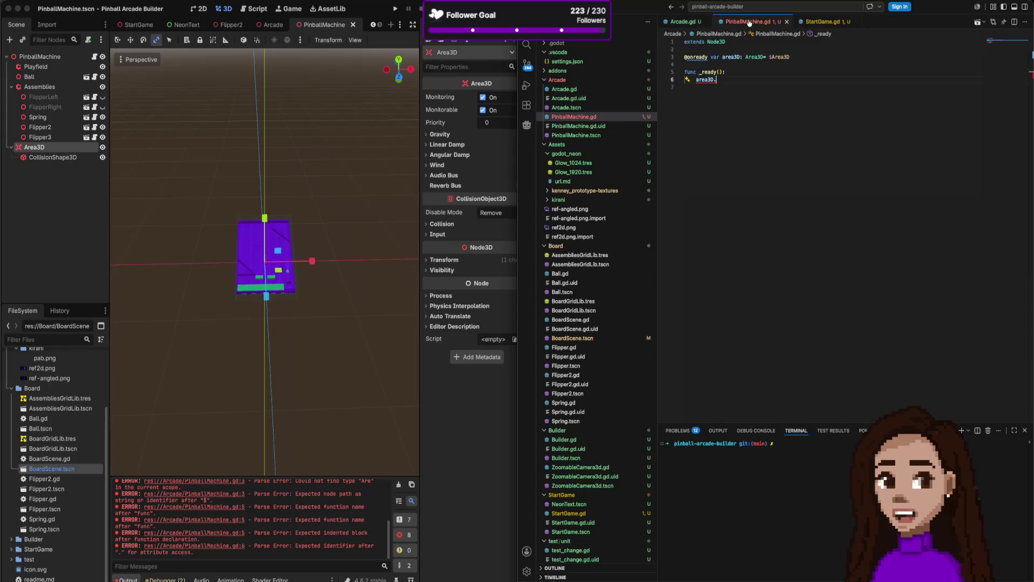
text(i)
key(Down)
key(Down)
key(Return)
text(.com)
text(n)
key(Return)
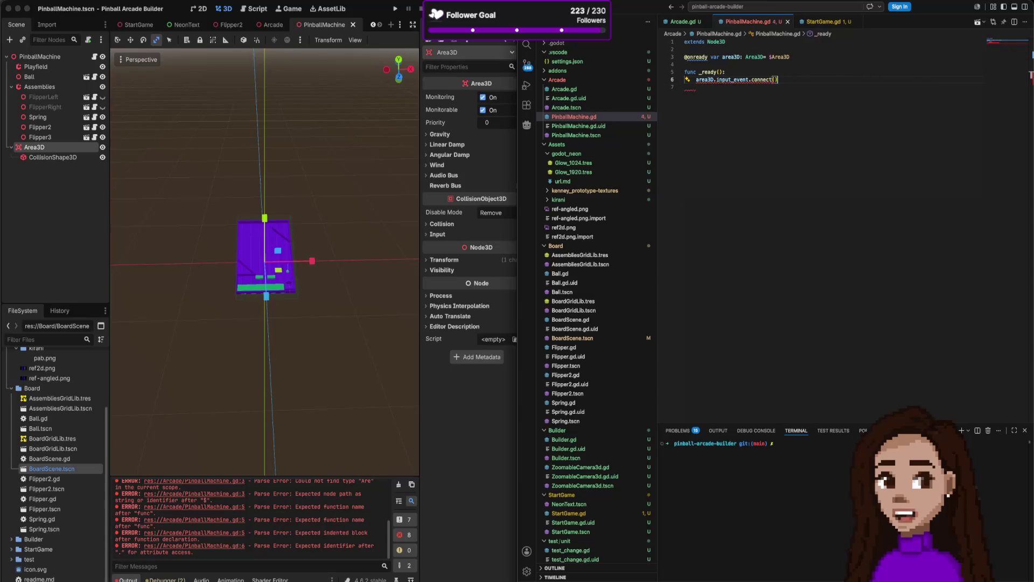
key(Return)
key(Return)
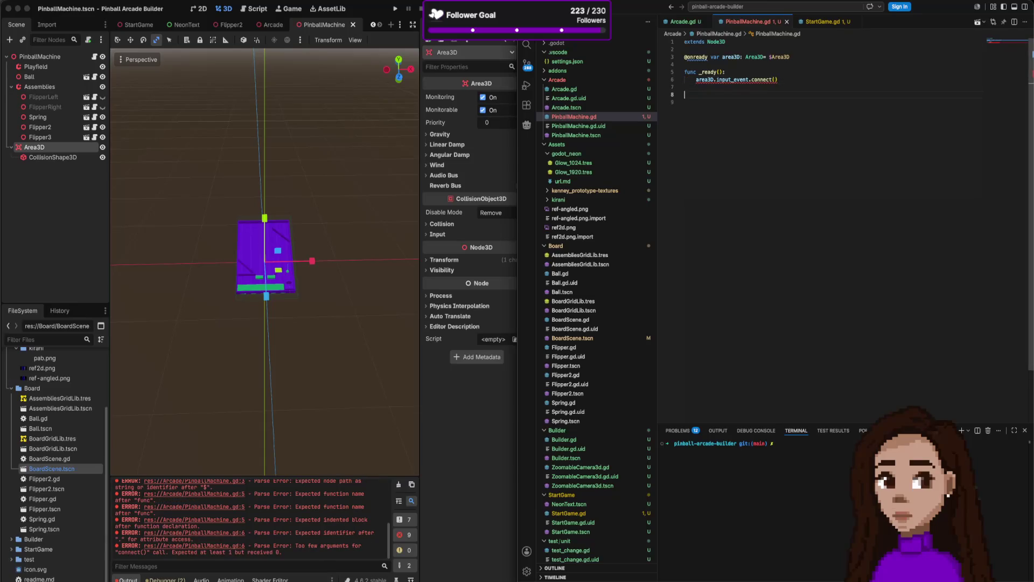
text(func )
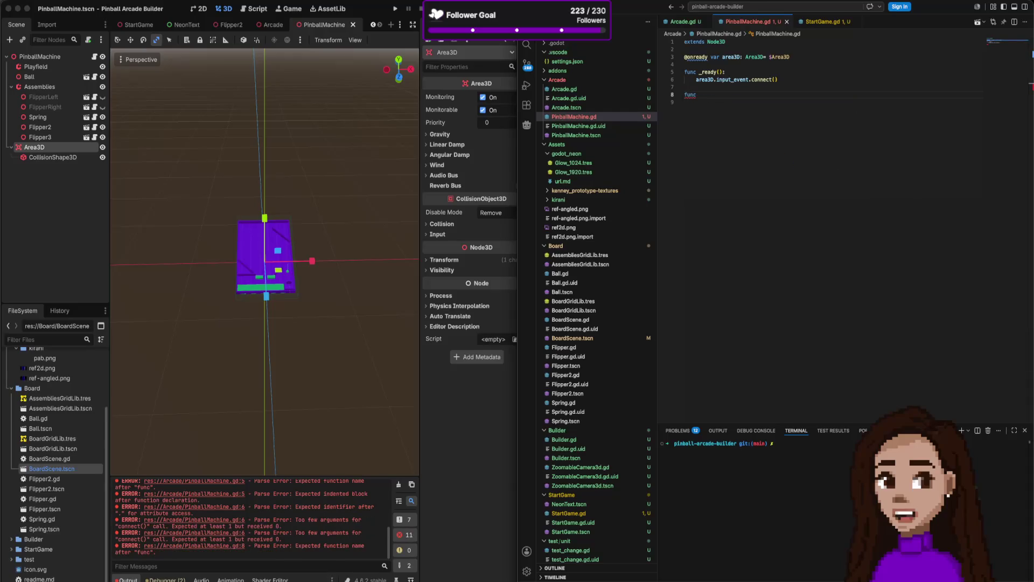
text(click)
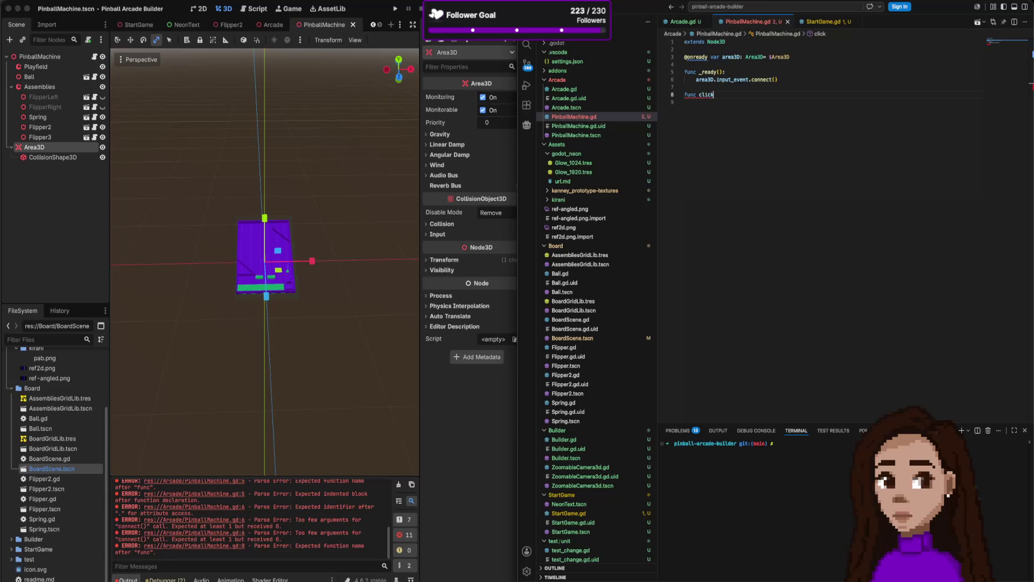
Define func machineInputEvent(event: InputEvent): and pass it as the connect callback, then show StartGame.gd.
key(BackSpace)
key(BackSpace)
key(BackSpace)
key(BackSpace)
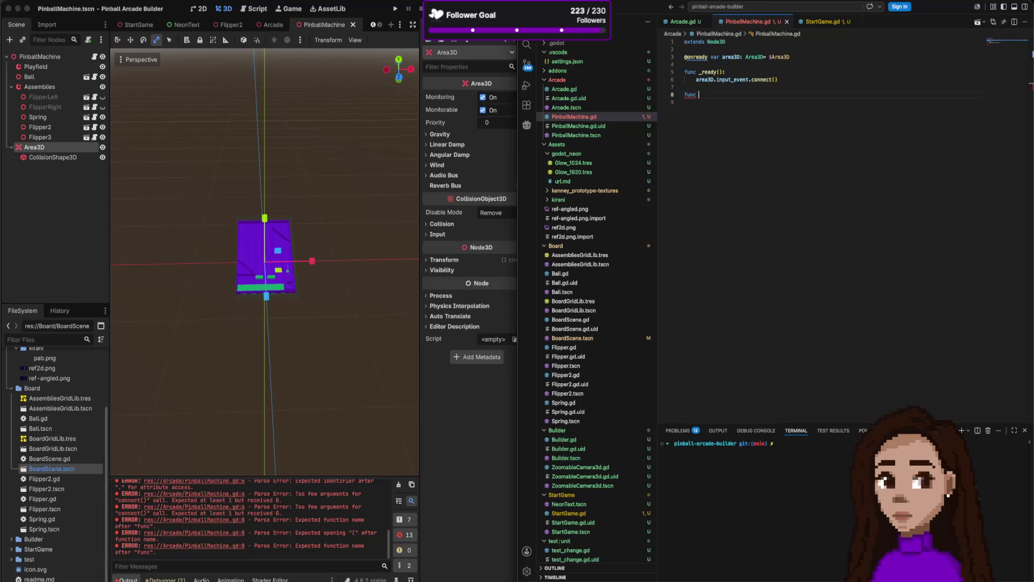
text(area3D)
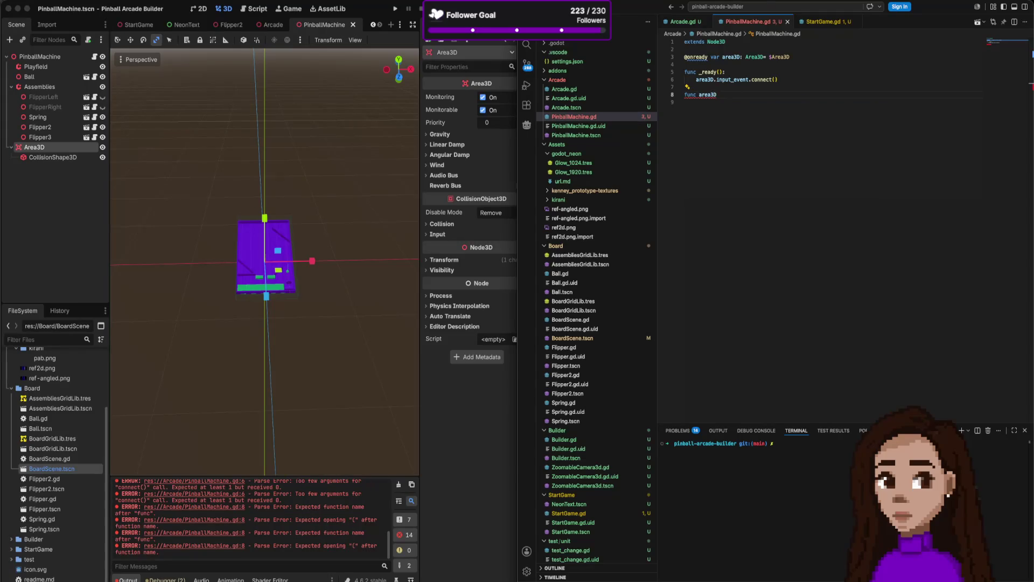
key(ctrl+shift+Left)
text(machineInputEven)
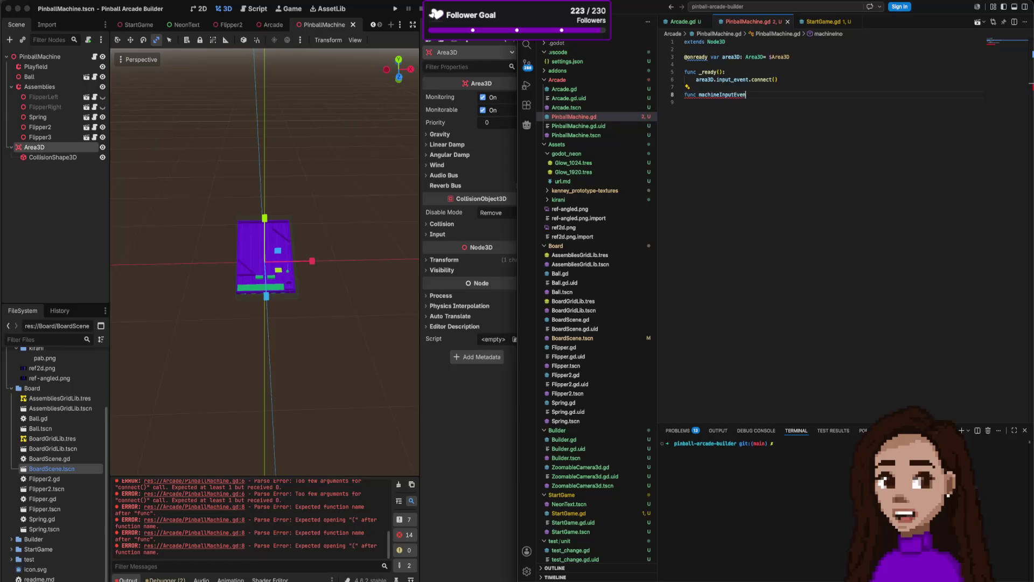
text(t(event: )
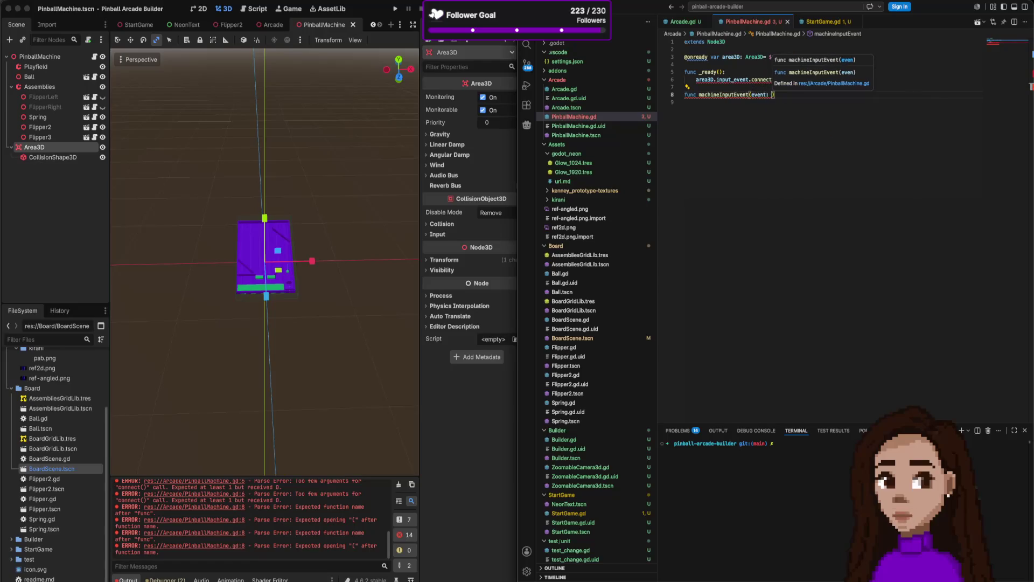
text(Eve)
key(Tab)
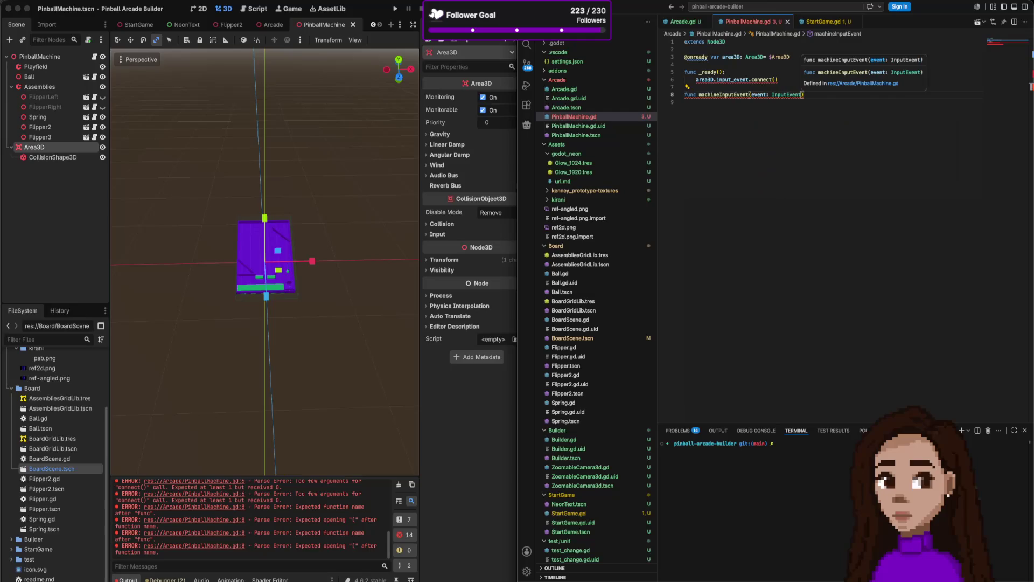
click(777, 80)
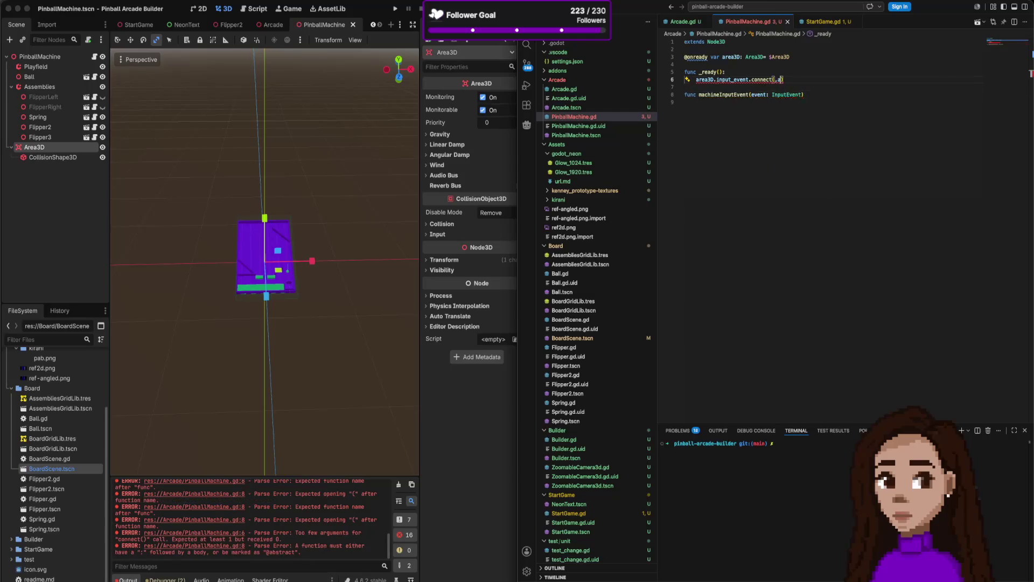
text(m)
key(Tab)
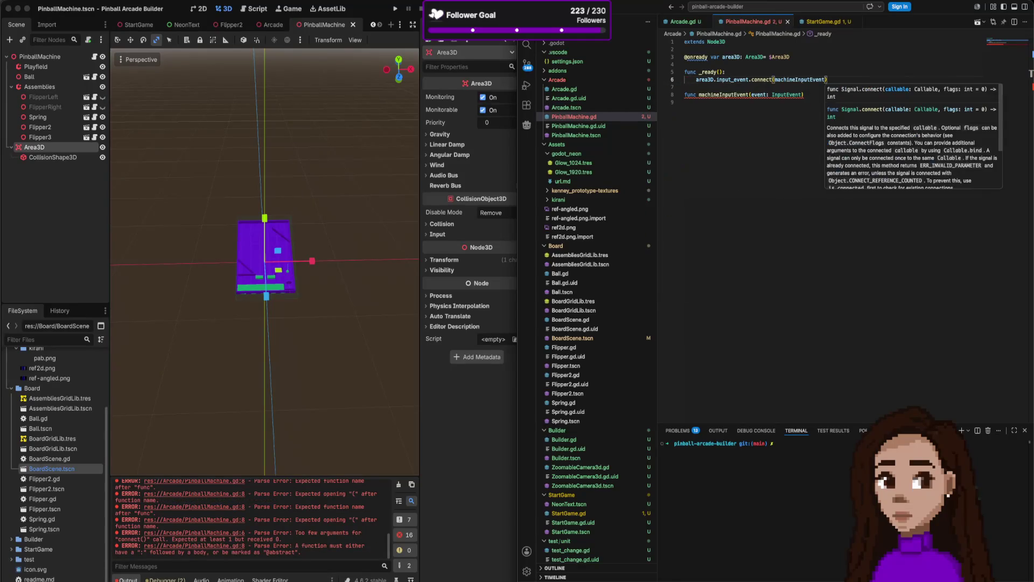
key(Escape)
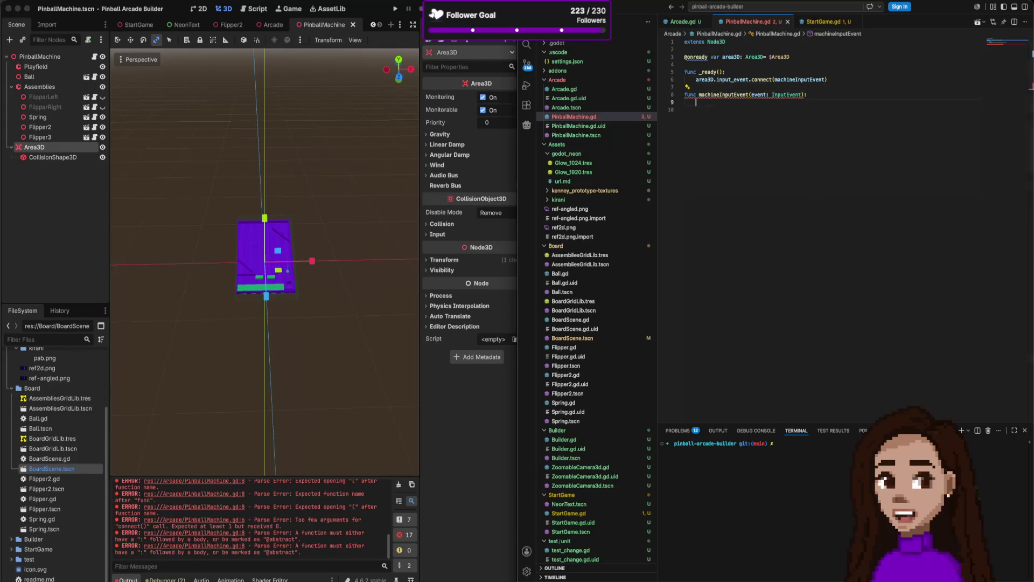
click(817, 22)
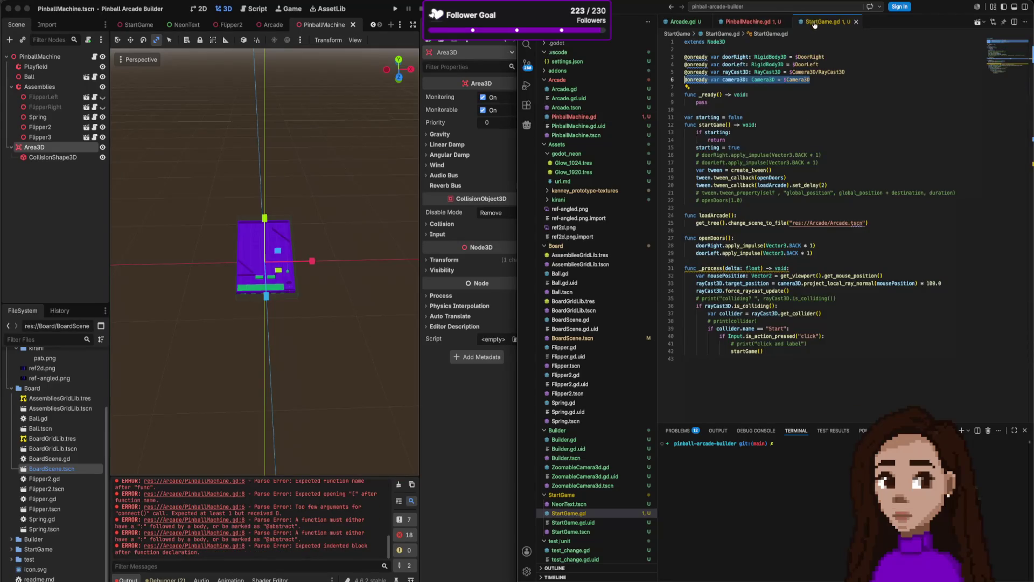
Review the onArea3dInputEvent click-handling block in Arcade.gd, then return to PinballMachine.gd and the Arcade scene.
click(684, 22)
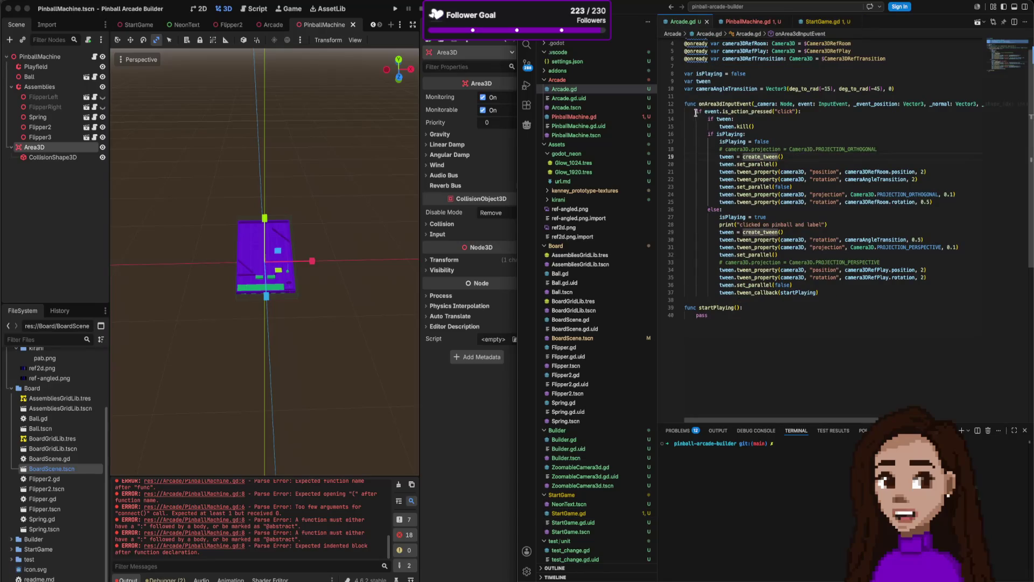
drag(697, 112, 812, 292)
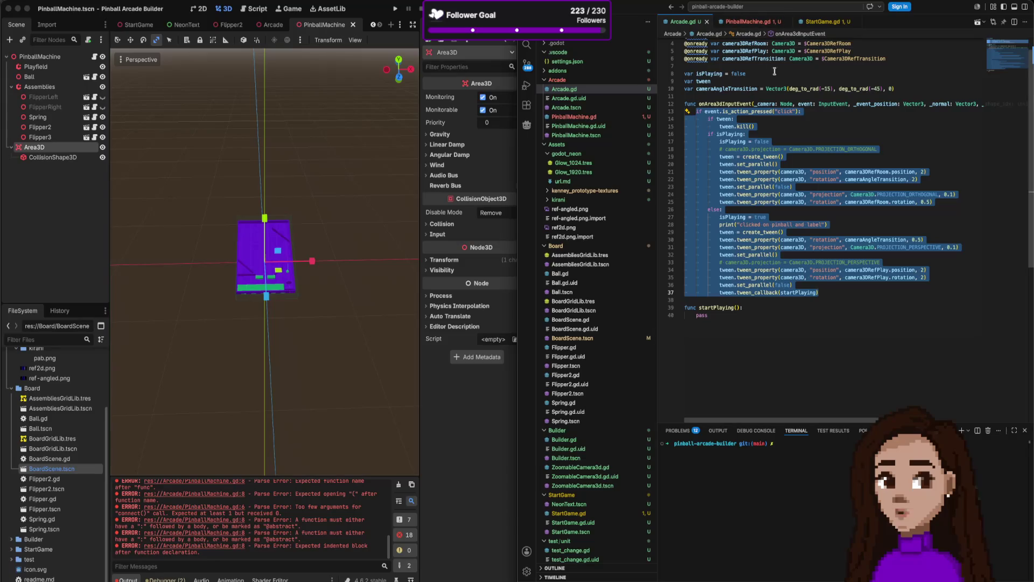
click(752, 22)
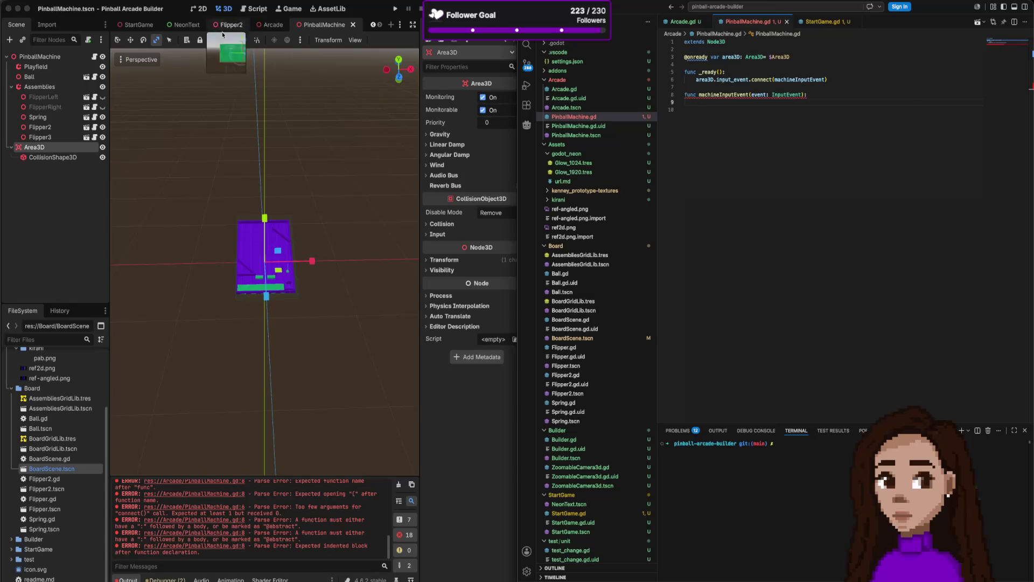
click(273, 24)
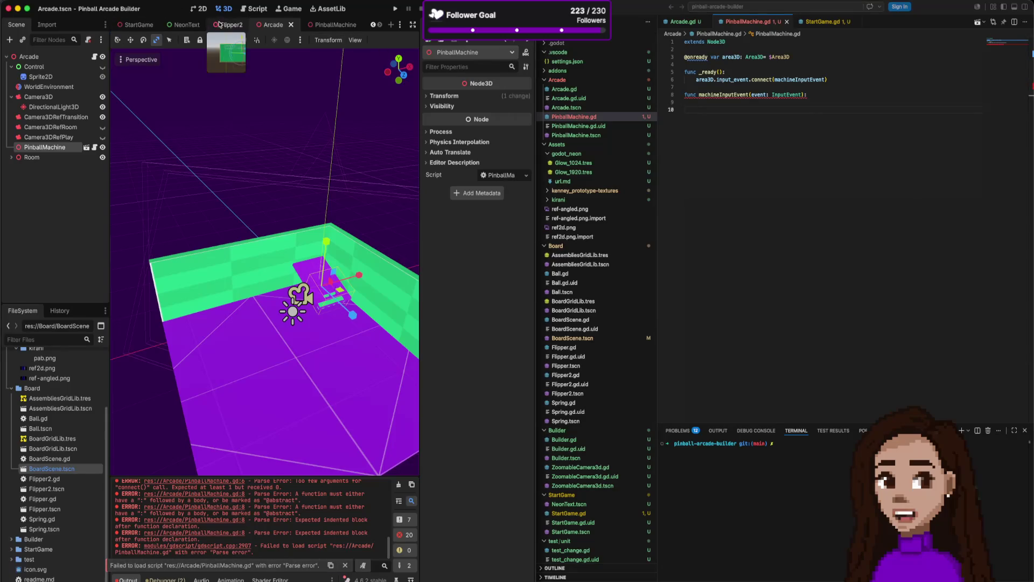
Bring up Project Settings > Globals to see the empty autoload list, then return to the code editor.
click(77, 8)
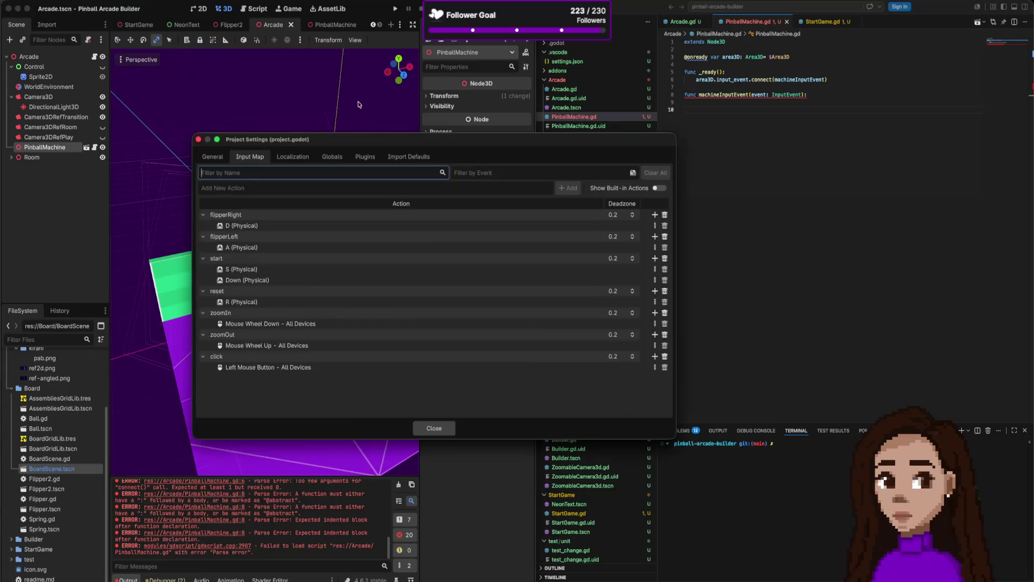
click(292, 156)
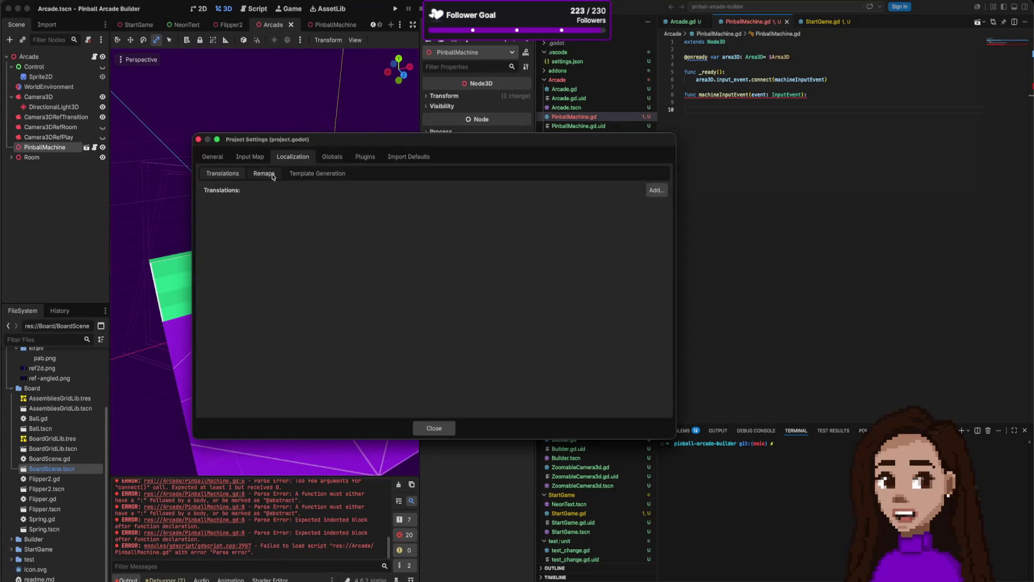
click(331, 156)
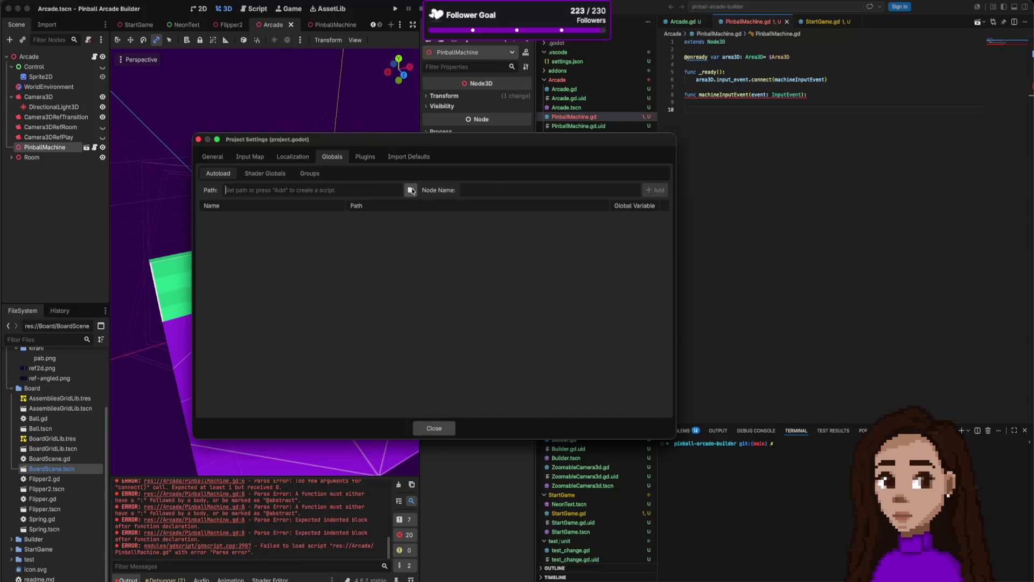
click(597, 202)
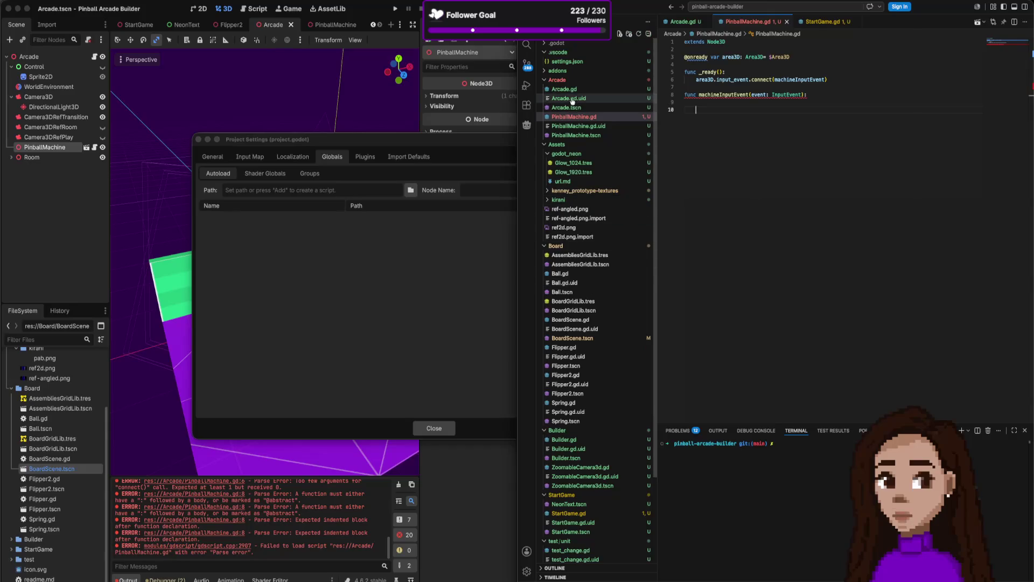
Create a new GameManager.gs file inside the Arcade folder.
click(553, 81)
click(551, 88)
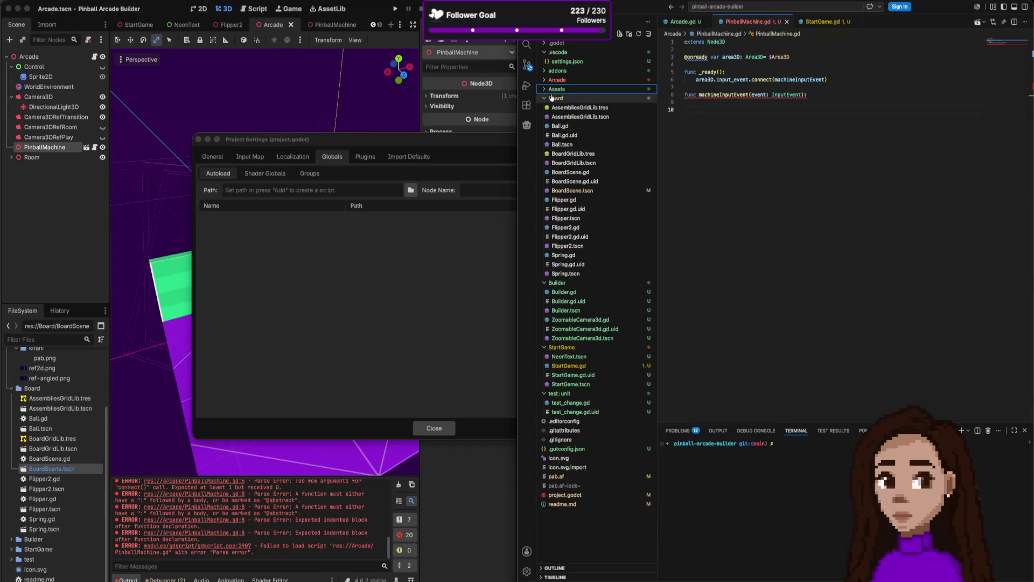
click(553, 80)
right_click(554, 81)
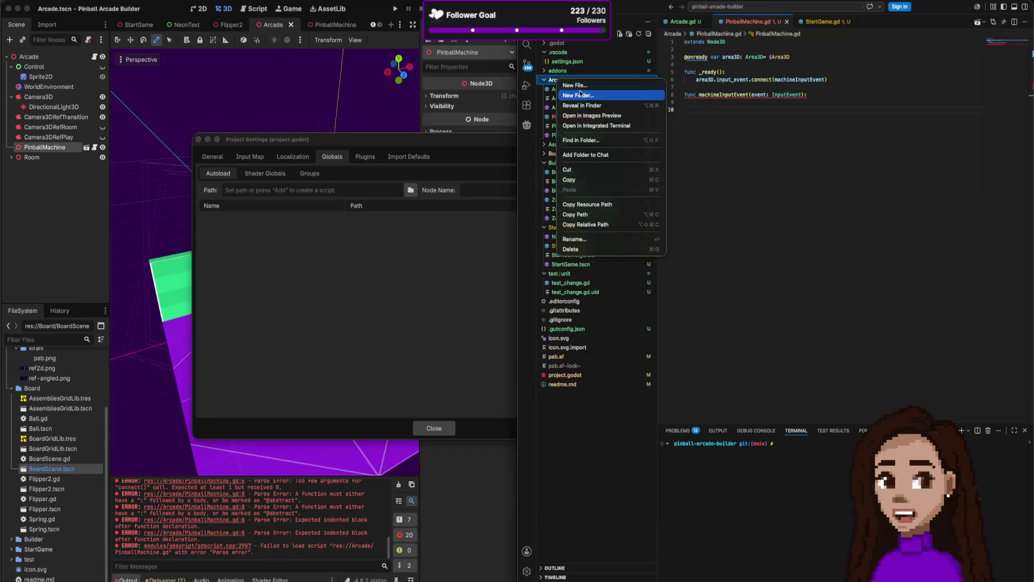
click(575, 84)
text(Game)
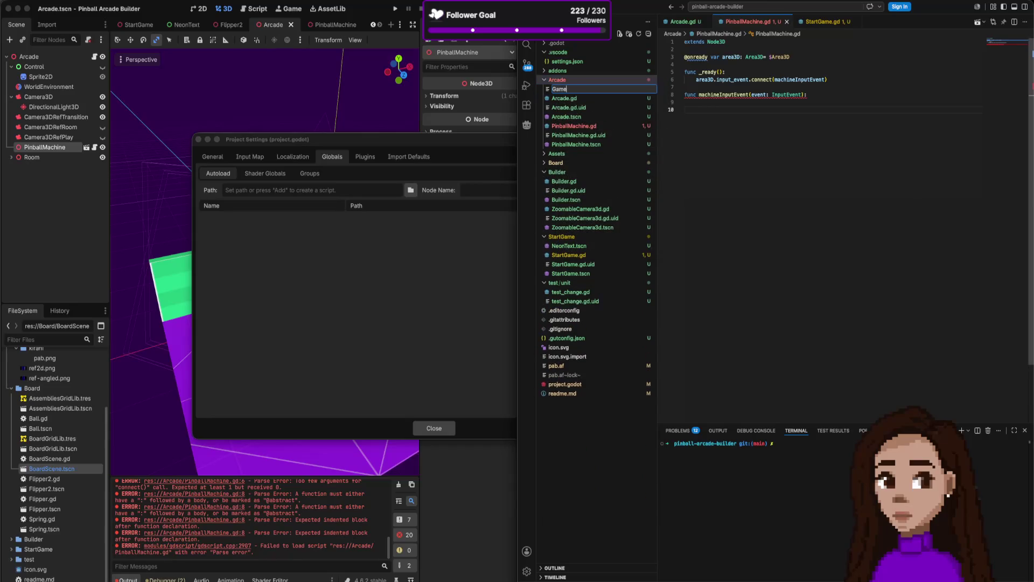
text(Manager.)
text(d)
key(Return)
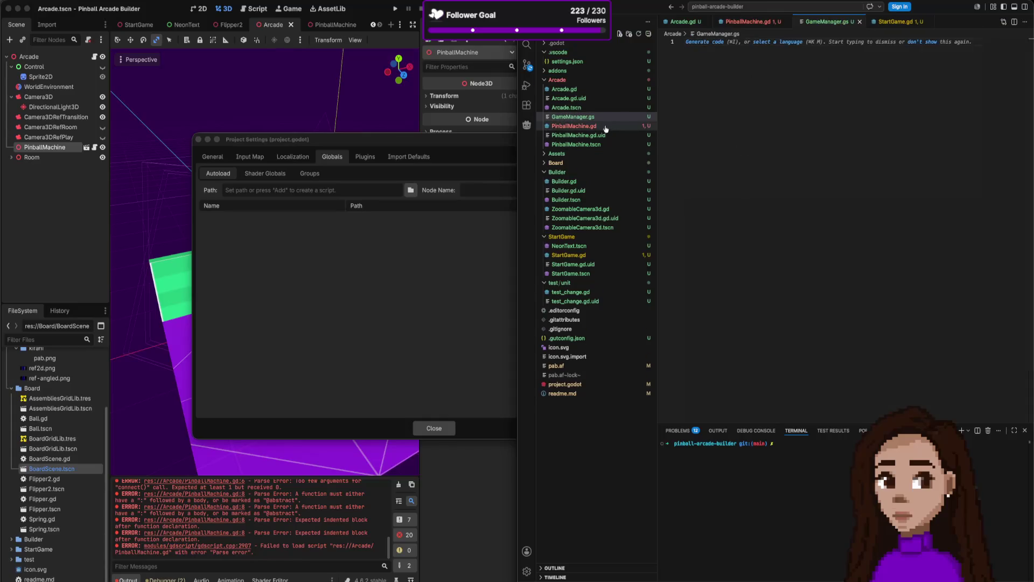
Rename the misnamed file to GameManager.gd.
right_click(573, 117)
click(626, 272)
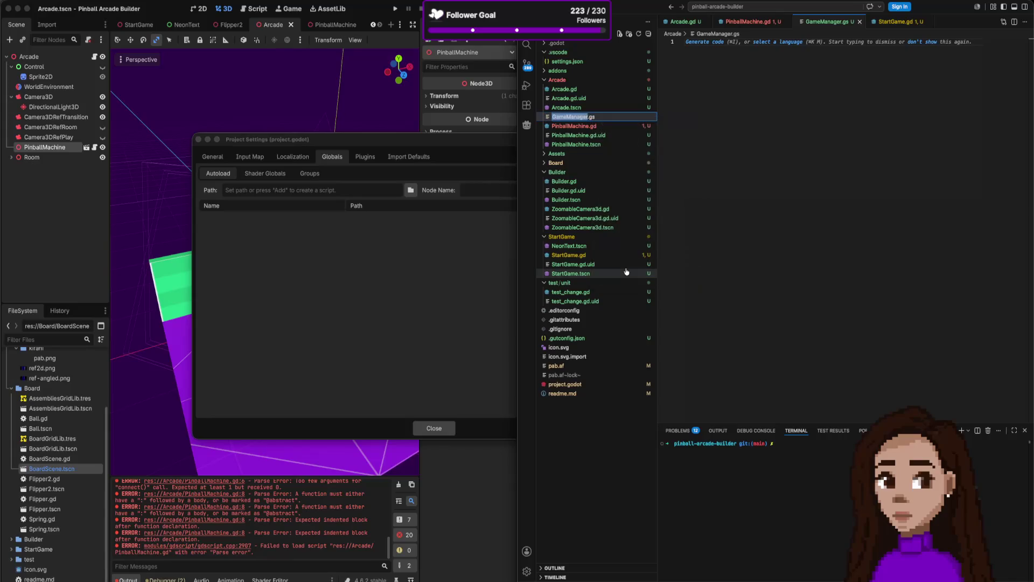
text(d)
key(Return)
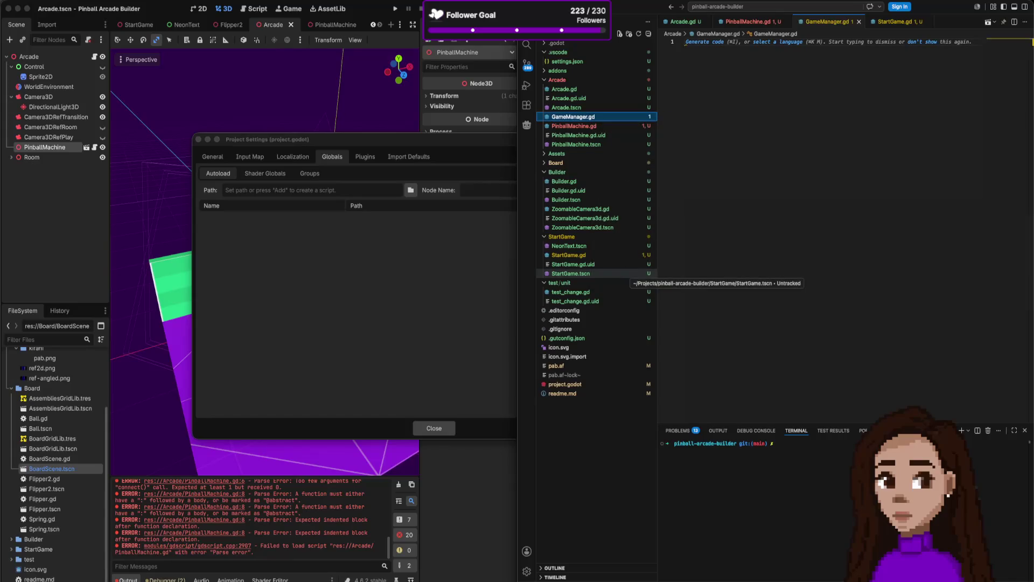
Add res://Arcade/GameManager.gd as an enabled GameManager autoload, then return to the code editor.
click(411, 191)
double_click(434, 194)
click(392, 197)
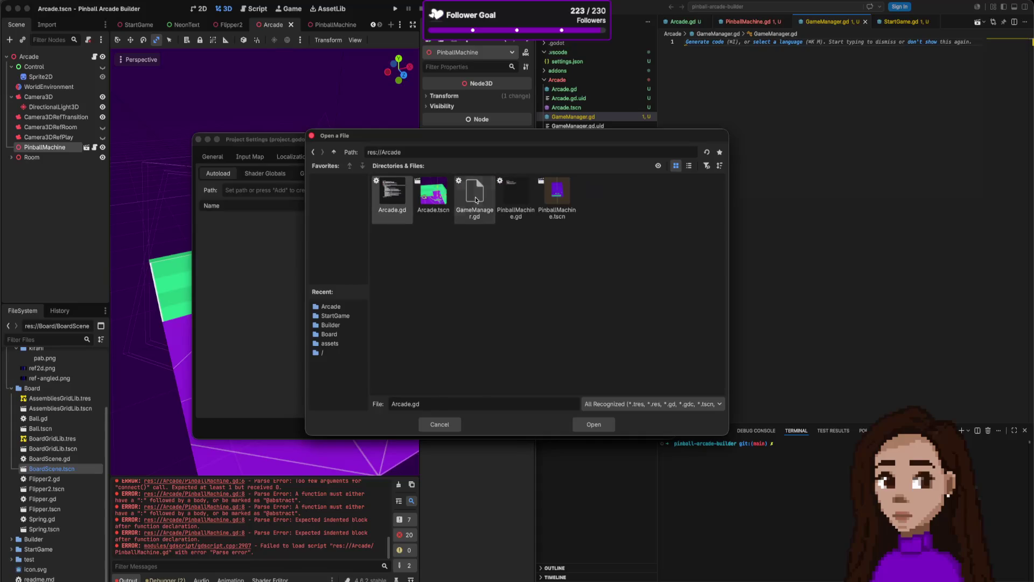
double_click(476, 194)
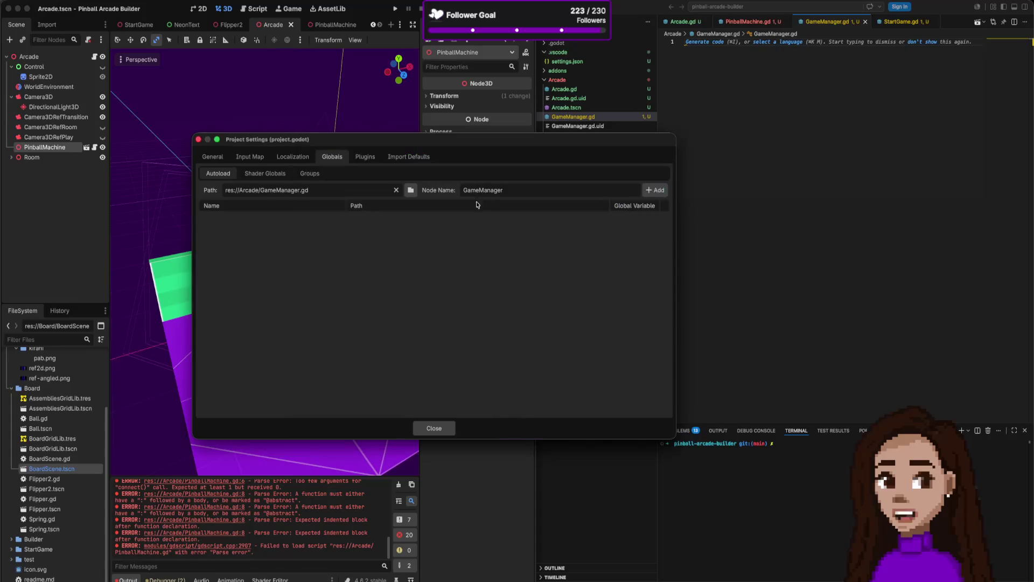
click(656, 193)
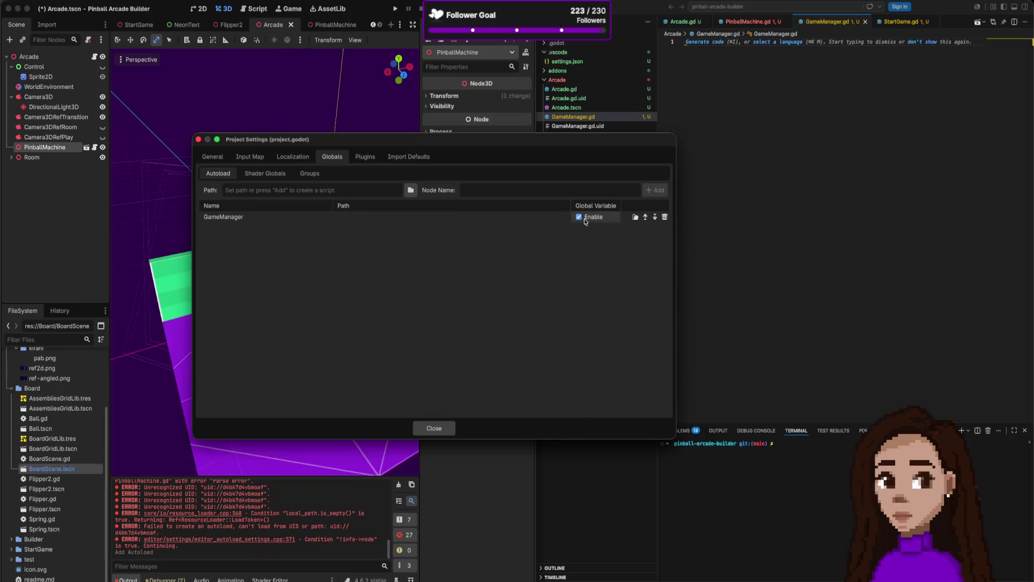
click(830, 147)
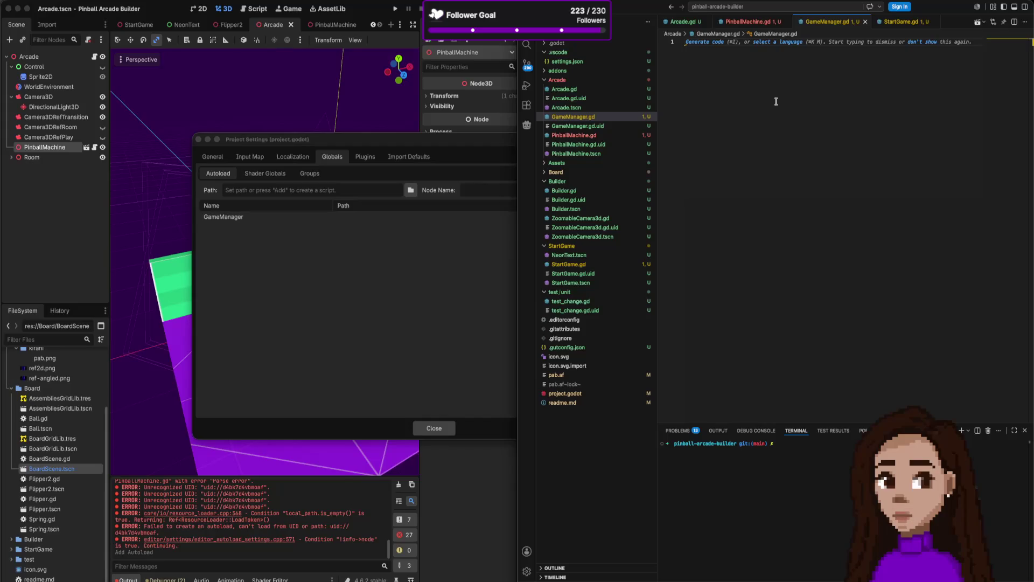
text(eass_name )
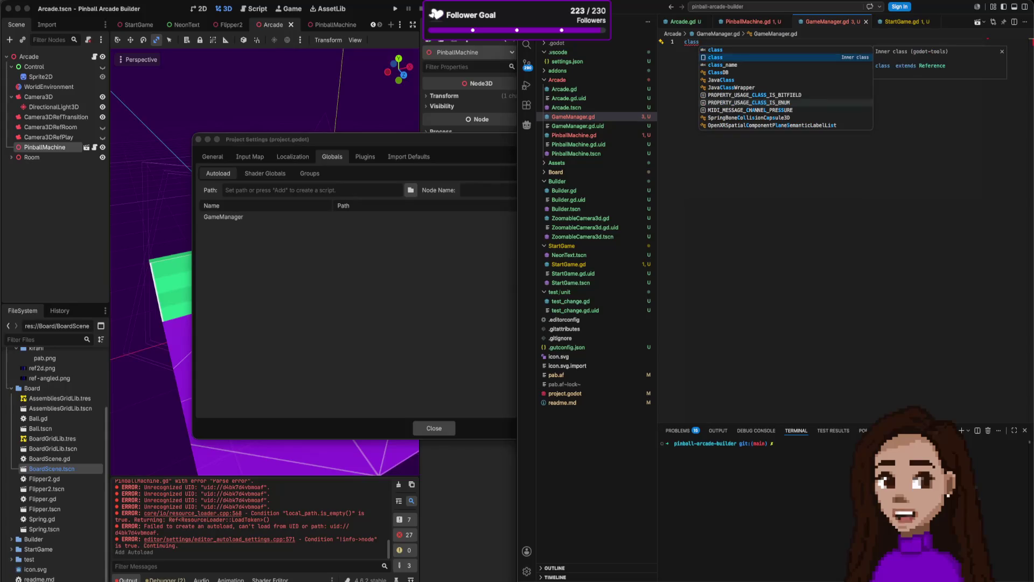
text(GameM)
Write 'class_name GameManager' on line 1 and a 'func' keyword a few lines below.
key(BackSpace)
key(BackSpace)
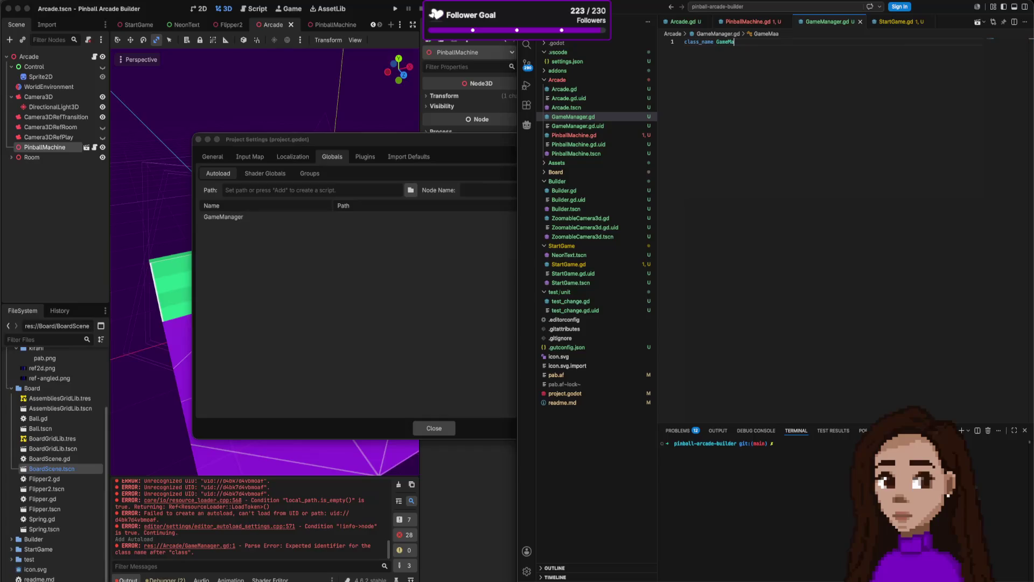
text(nager)
key(Return)
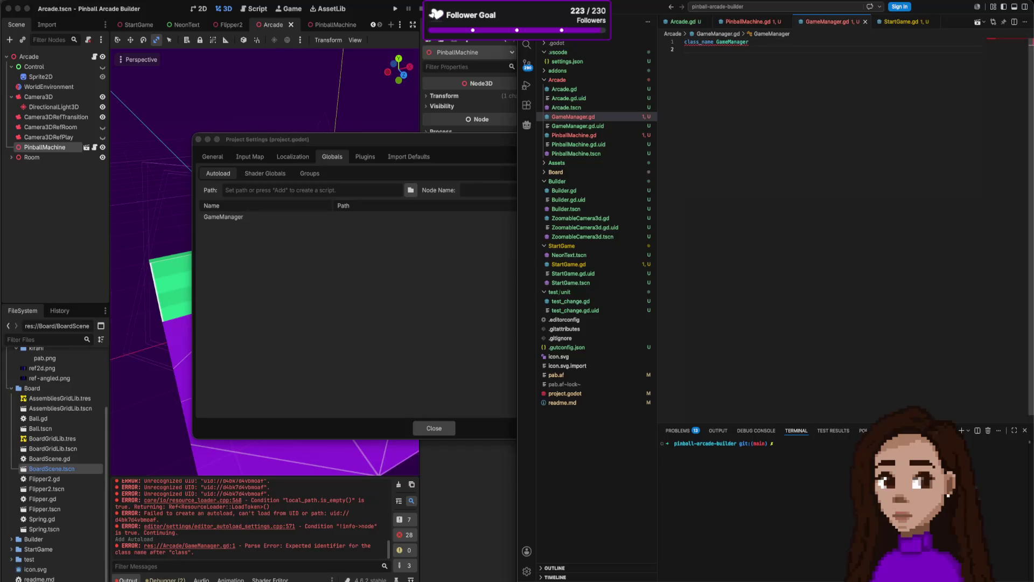
key(Return)
text(func)
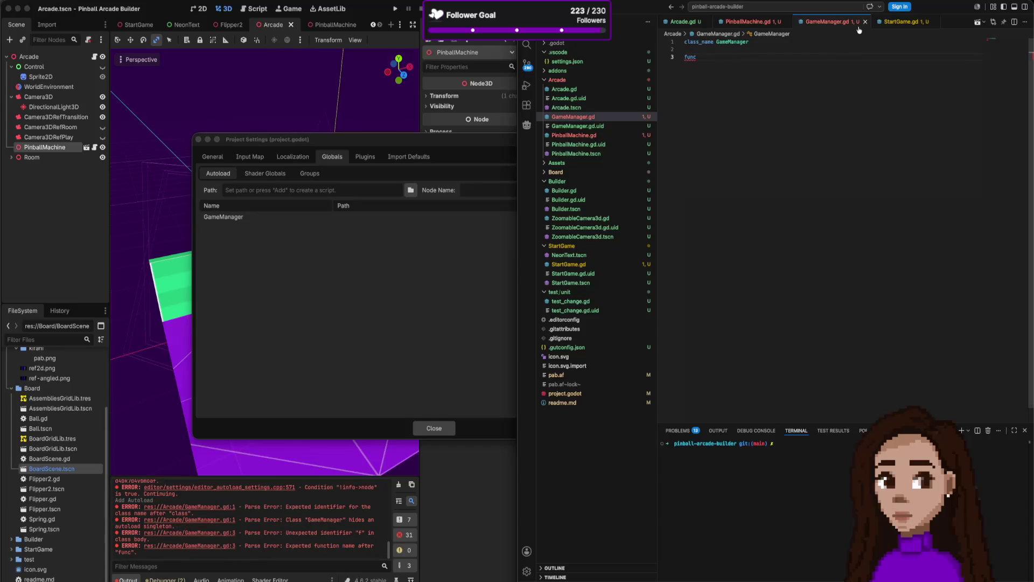
key(Return)
key(Return)
click(747, 76)
Review StartGame.gd and PinballMachine.gd, then return to line 3 of GameManager.gd.
click(898, 21)
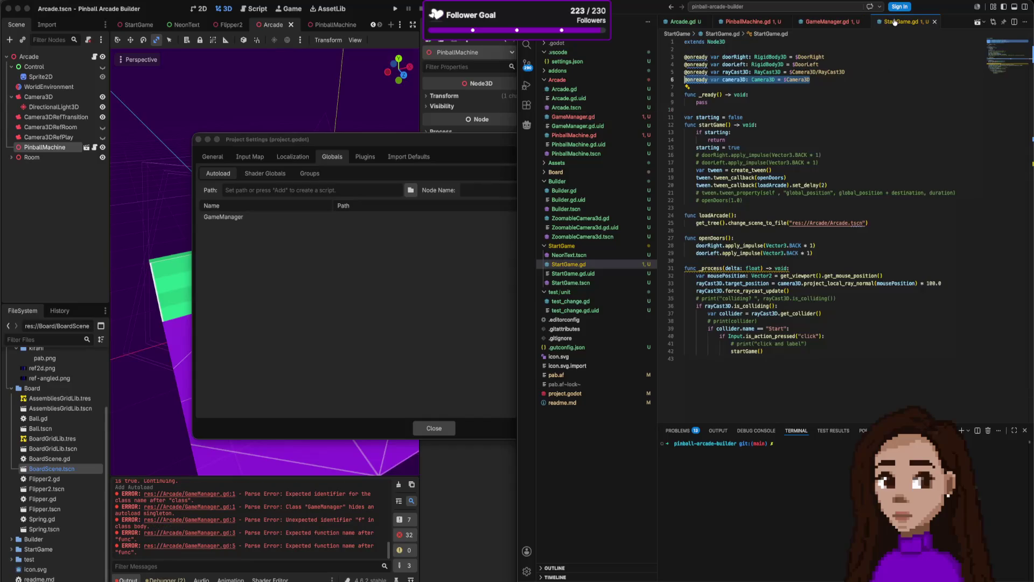
click(756, 21)
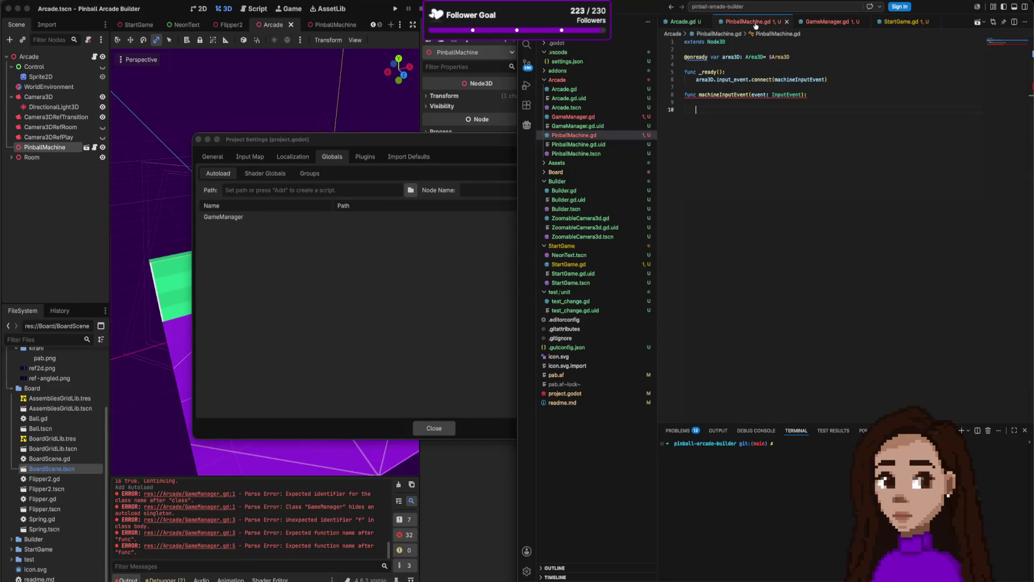
click(906, 22)
click(828, 22)
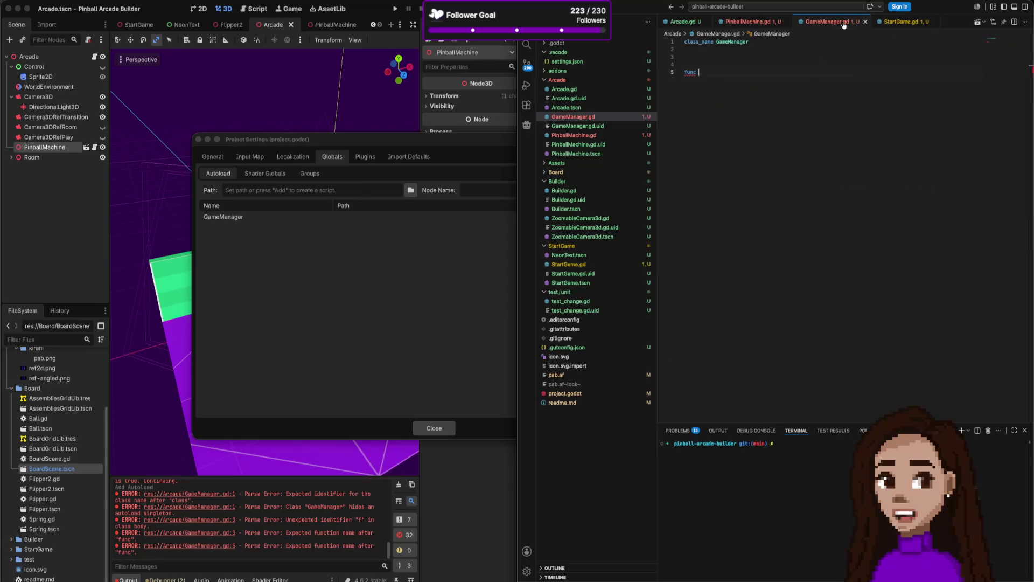
click(764, 22)
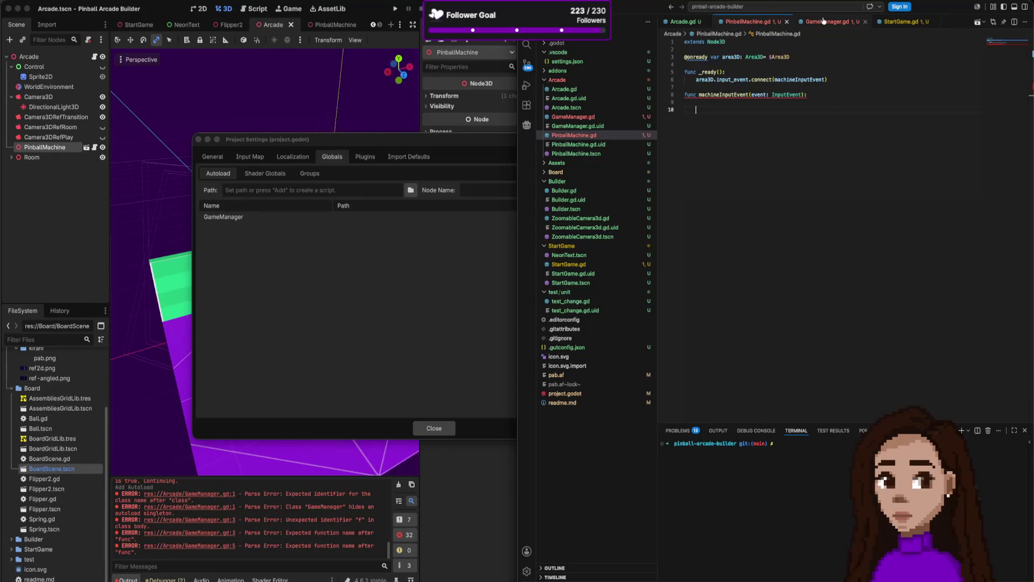
click(823, 22)
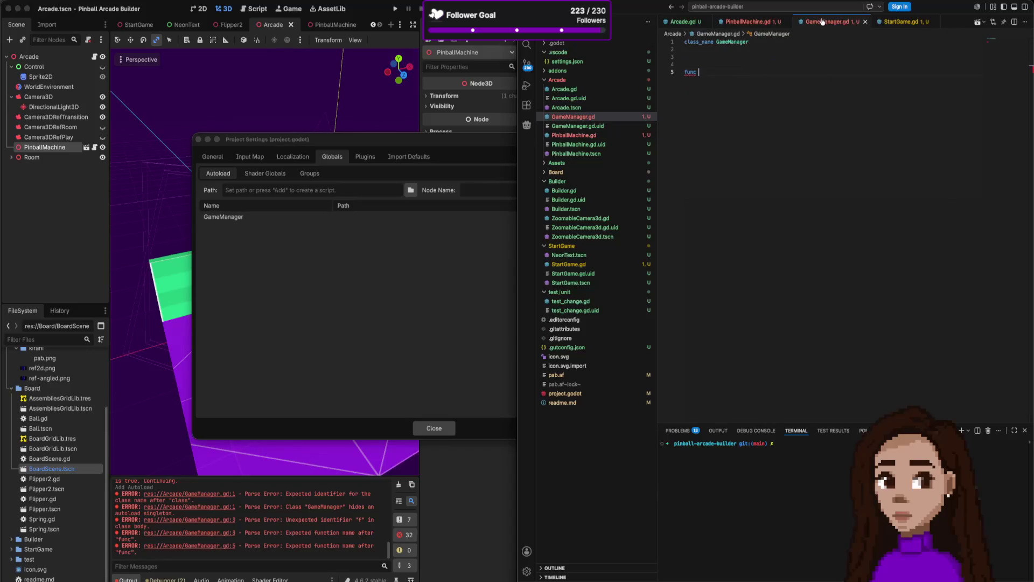
click(703, 57)
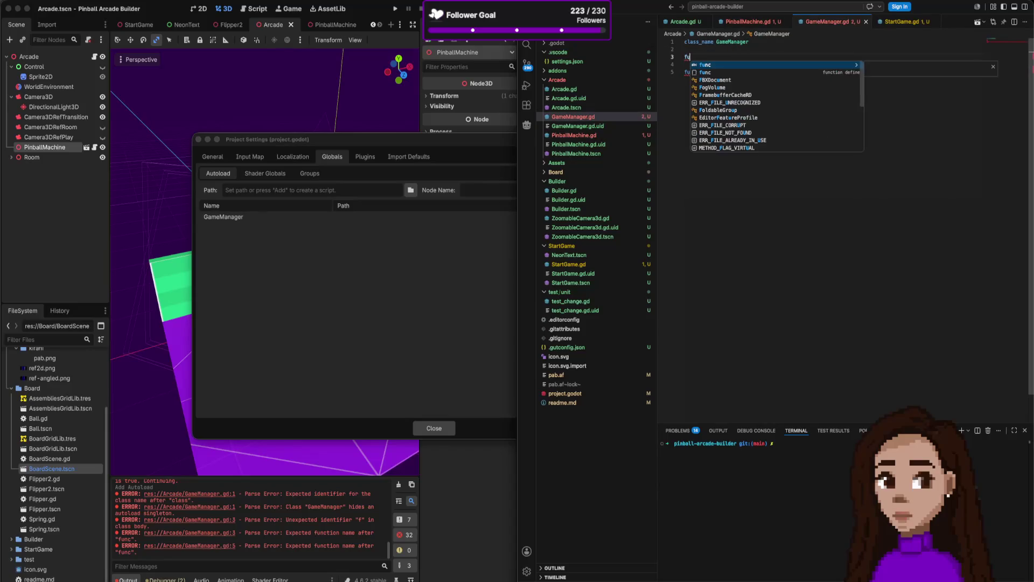
text(su)
Declare 'signal isPlaying' and a startPlay() function that calls isPlaying.emit(true).
key(BackSpace)
text(ig)
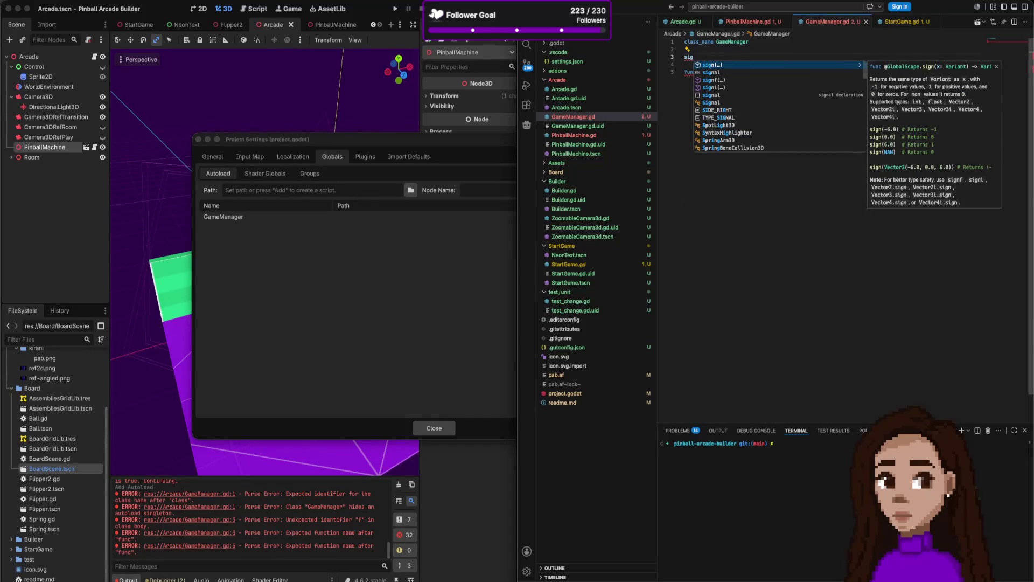
text(nal )
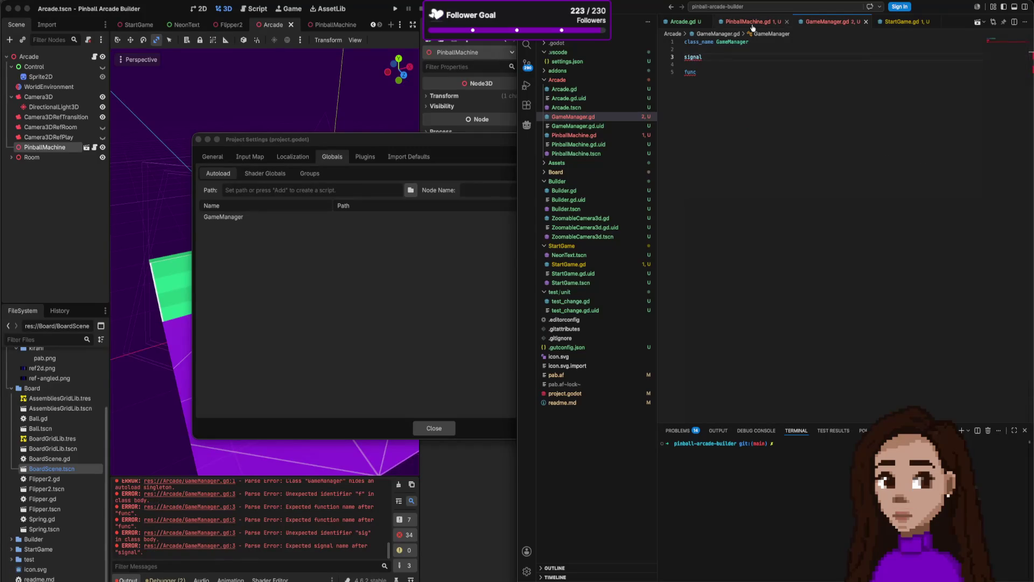
text(isPlaying  func)
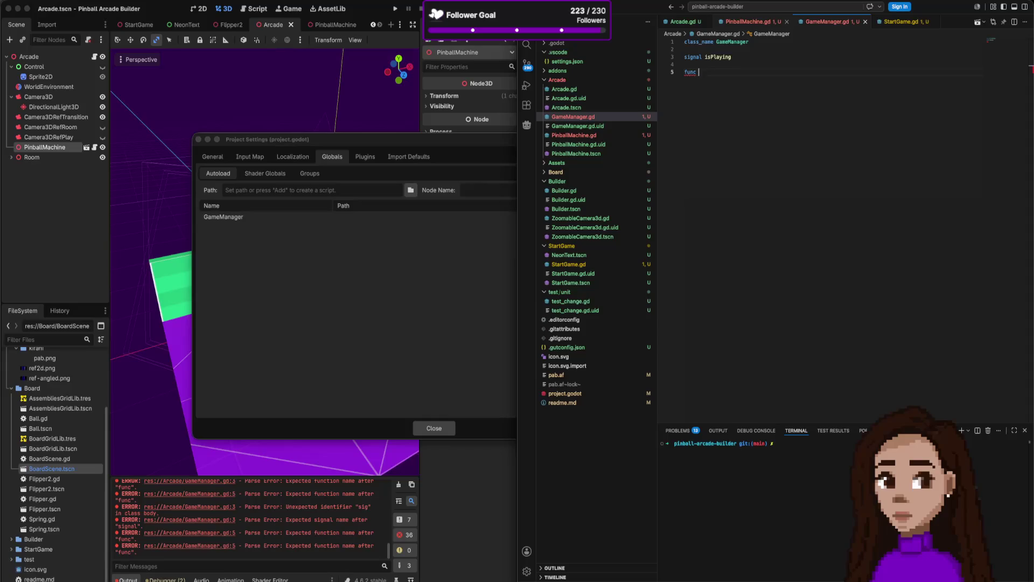
text( startPlay)
text(())
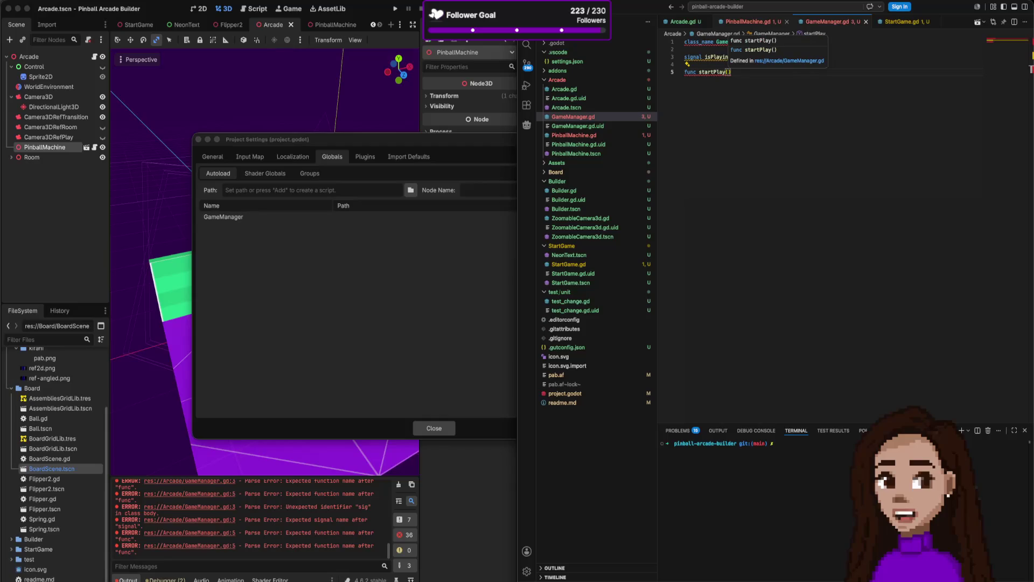
text(:)
key(Return)
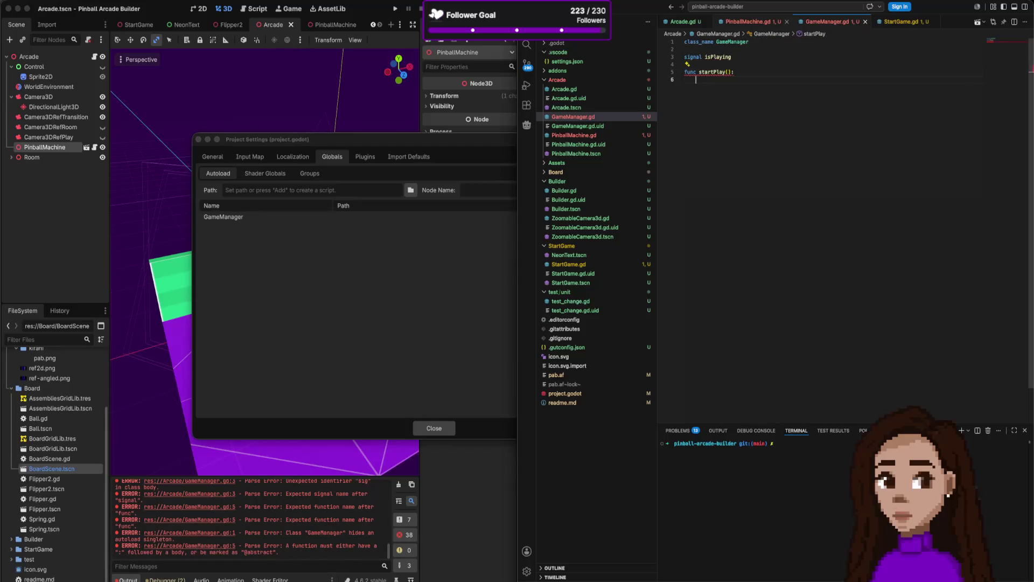
text(is)
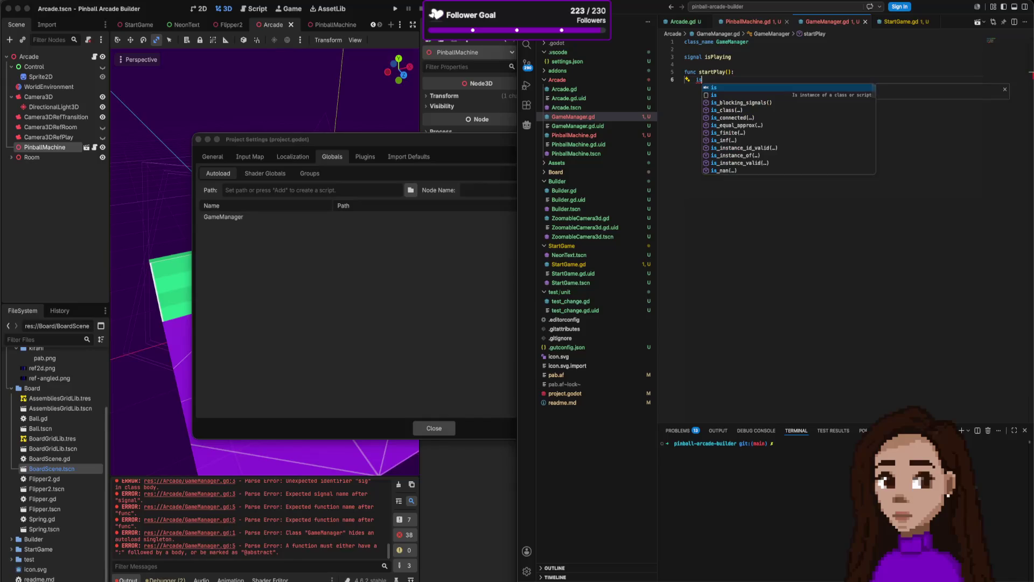
text(Playing.emit)
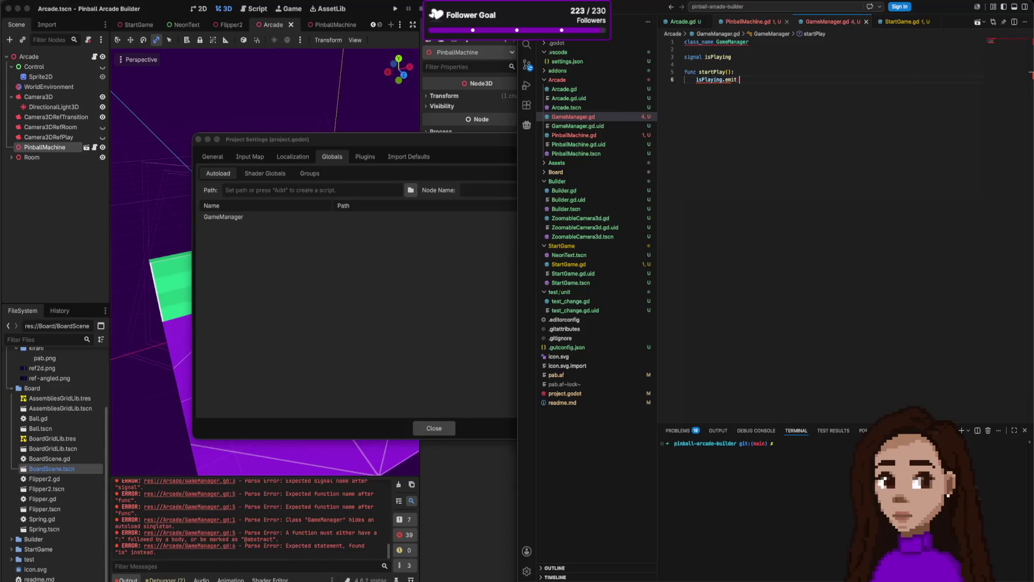
key(Tab)
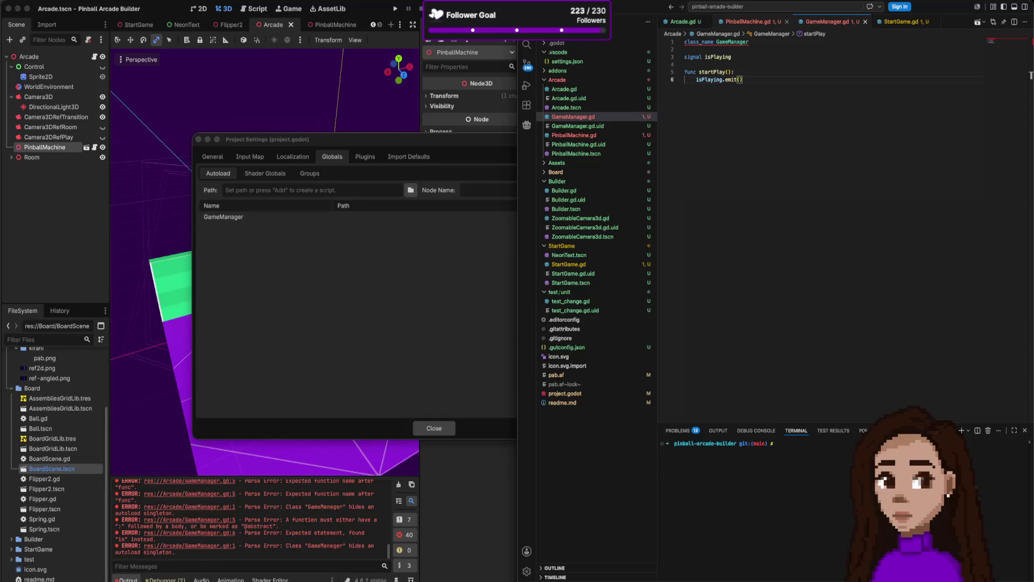
text(true)
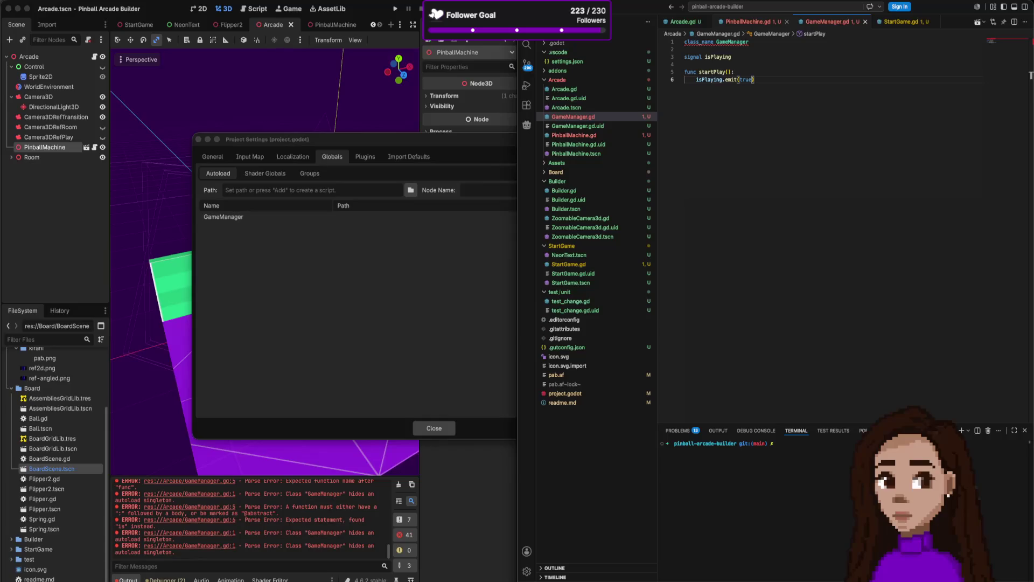
key(Return)
key(Return)
text(func start)
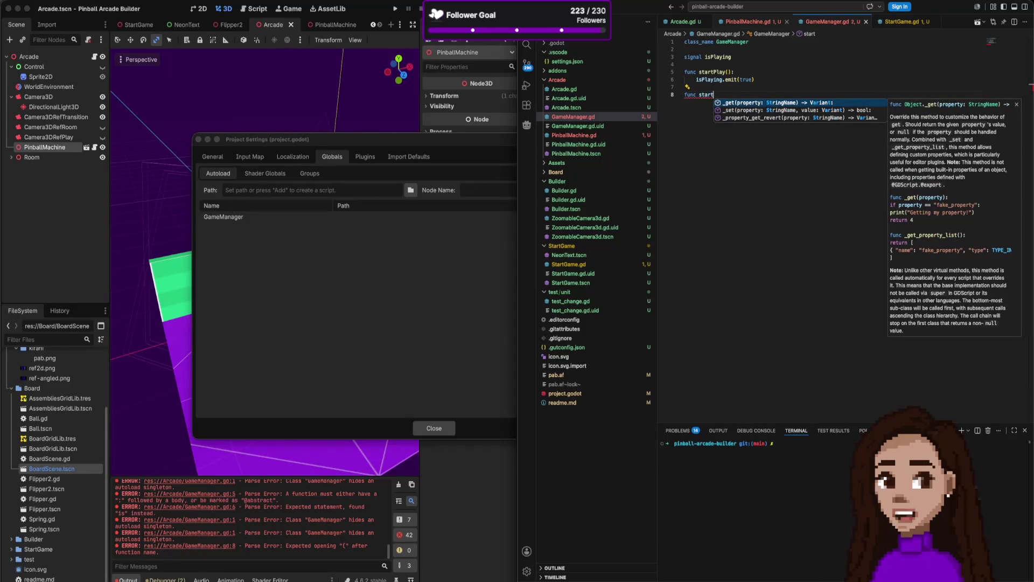
Add a stopPlay() function below startPlay that calls isPlaying.emit(false).
key(BackSpace)
key(BackSpace)
key(BackSpace)
text(opPl)
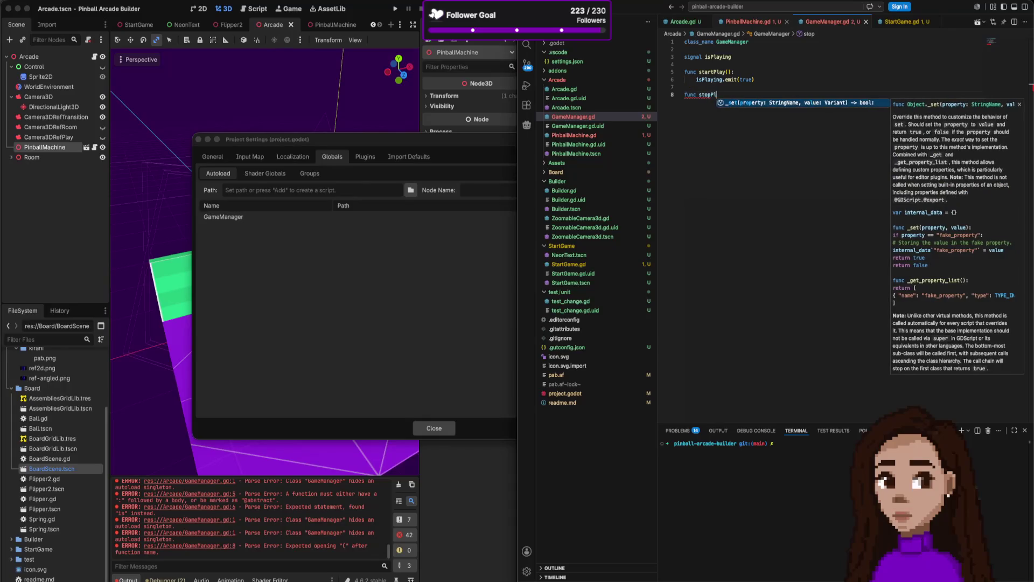
text(ay()
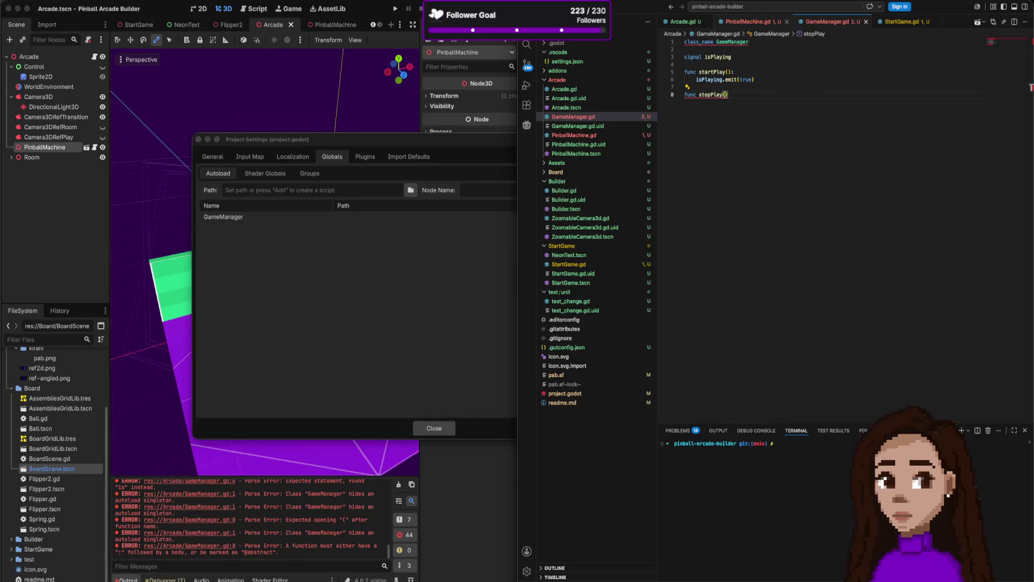
click(727, 72)
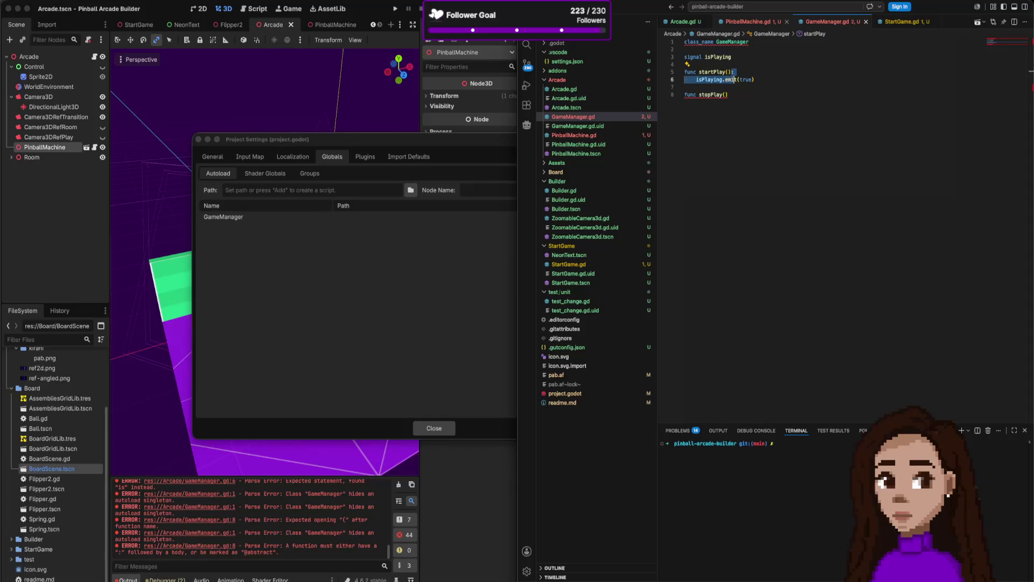
click(728, 95)
text(:)
key(Return)
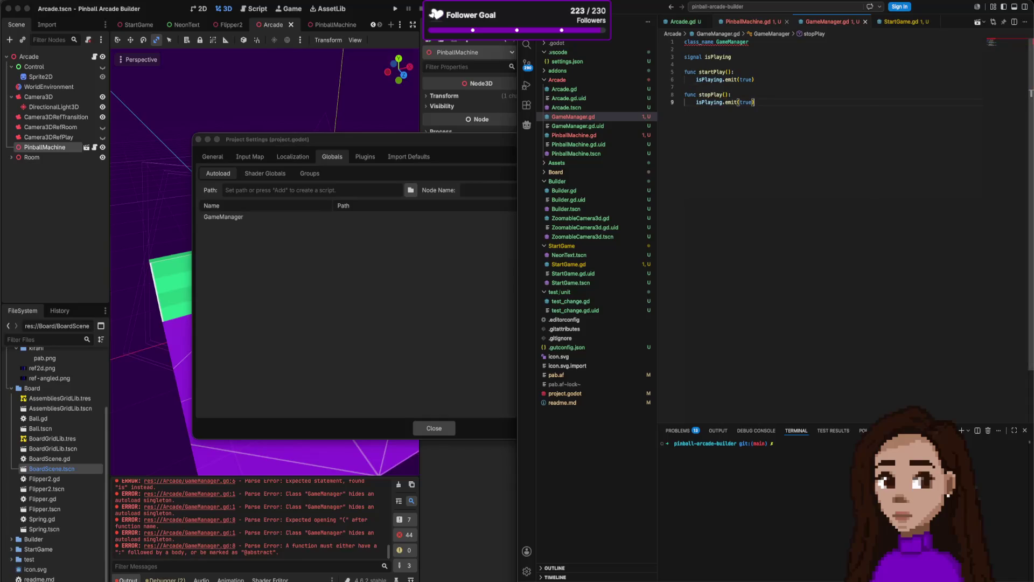
text(isPlaying.emit(false)
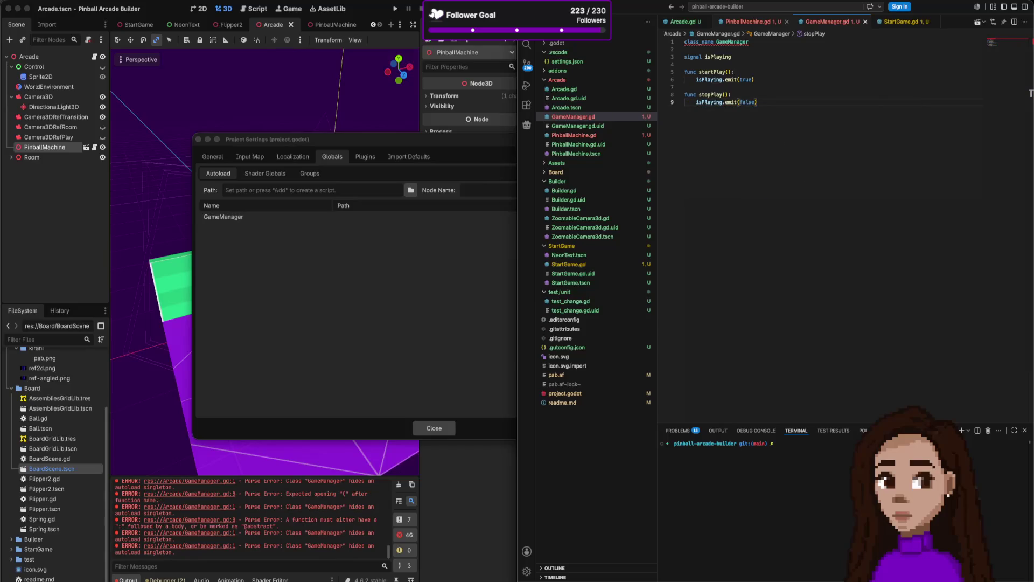
mouse_move(732, 41)
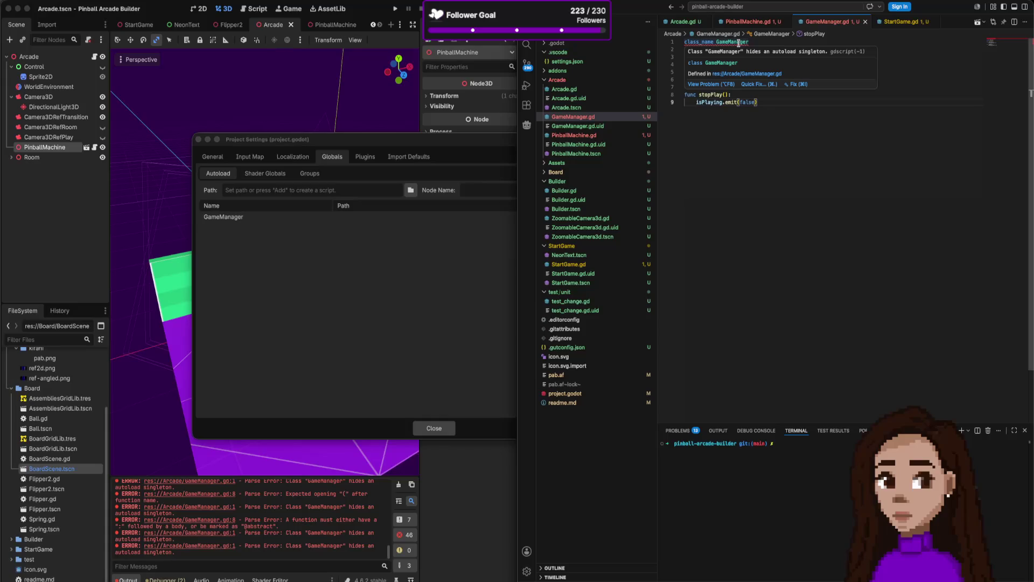
Delete the class_name GameManager line, then bring up Godot's Project Settings window.
double_click(740, 42)
key(BackSpace)
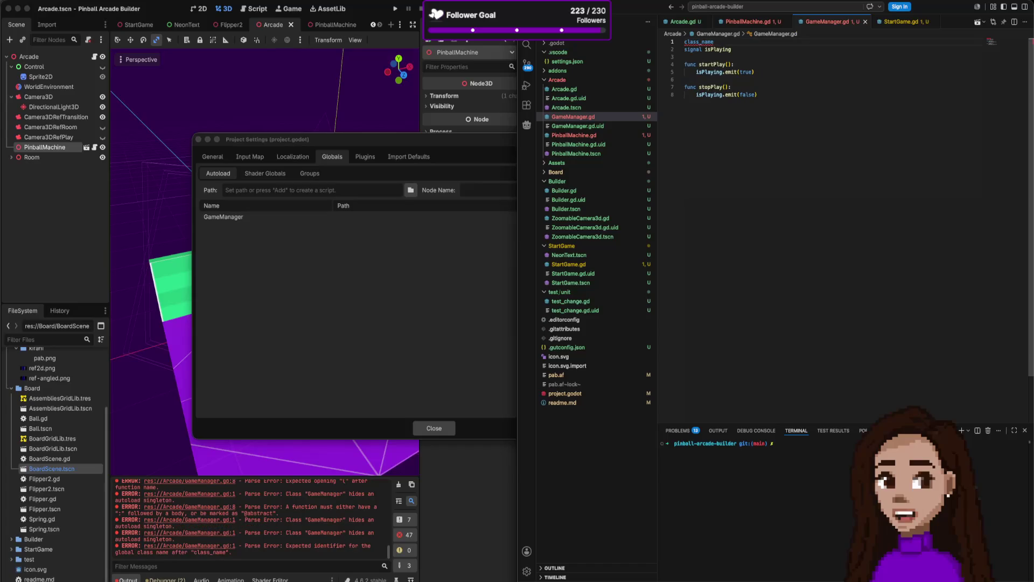
key(ctrl+shift+k)
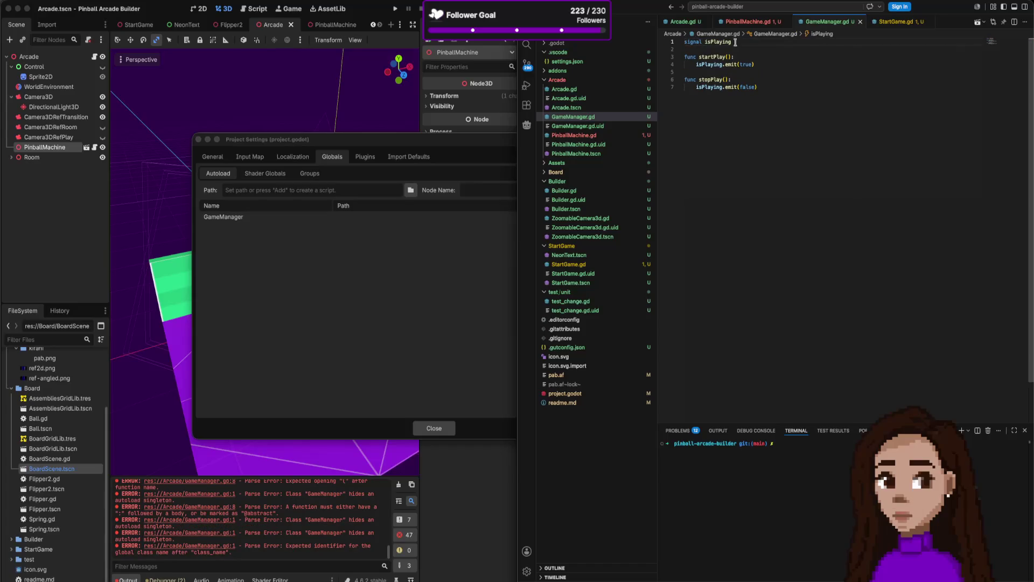
click(856, 59)
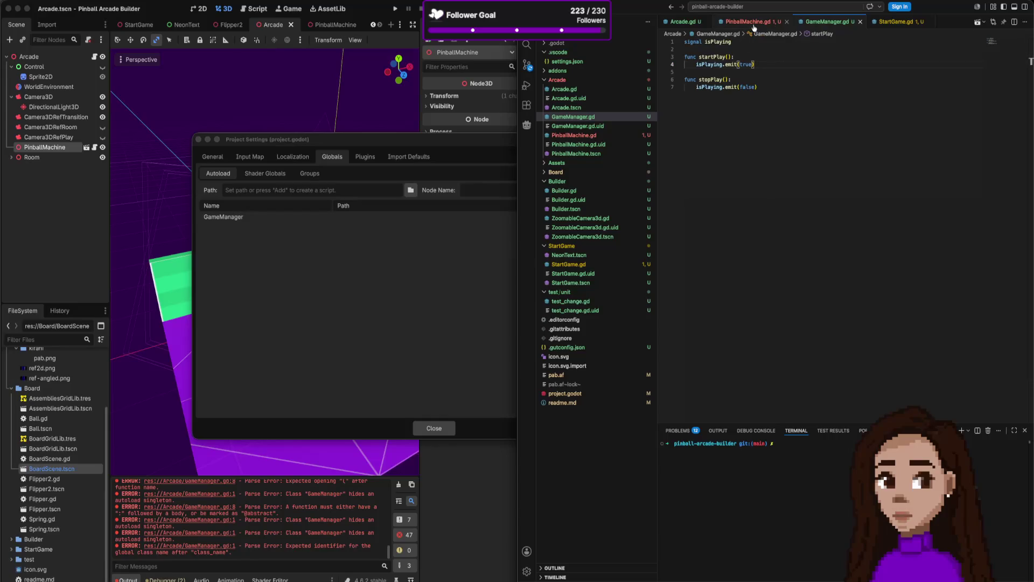
click(480, 225)
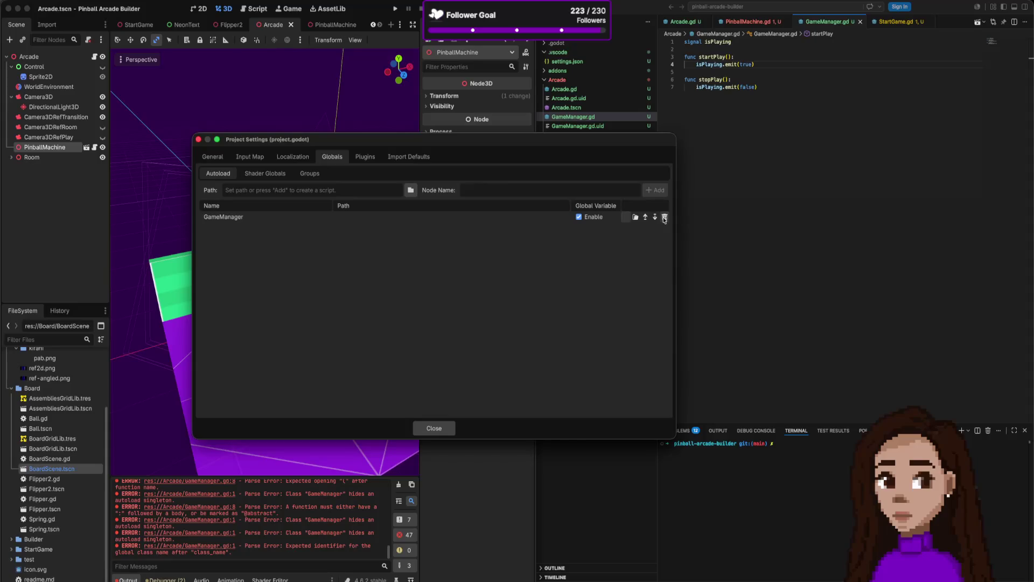
Remove the GameManager entry from Project Settings > Globals > Autoload.
click(751, 50)
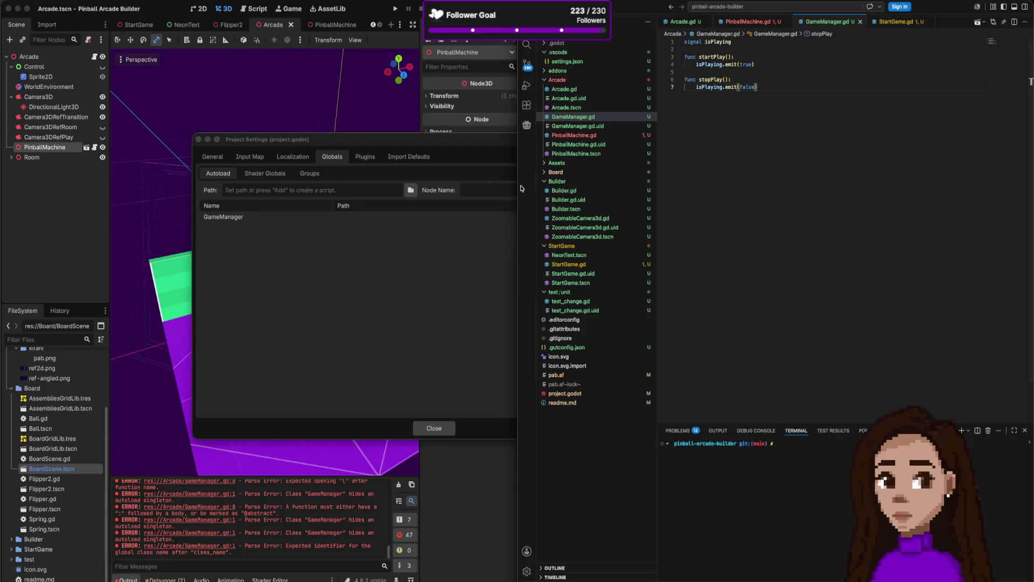
click(485, 243)
click(665, 217)
click(718, 82)
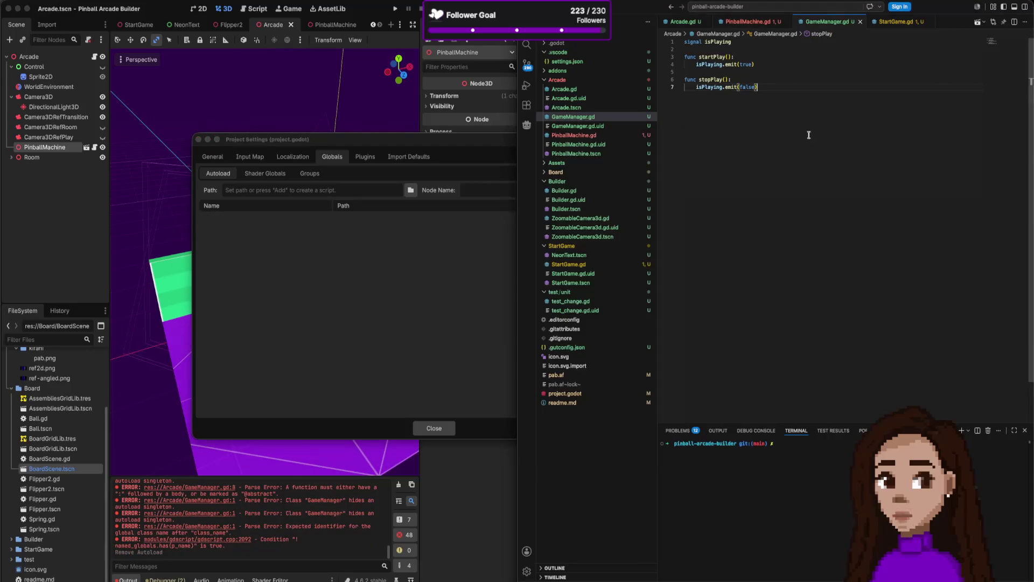
Retype 'class_name GameManager' on line 1 of GameManager.gd.
click(718, 42)
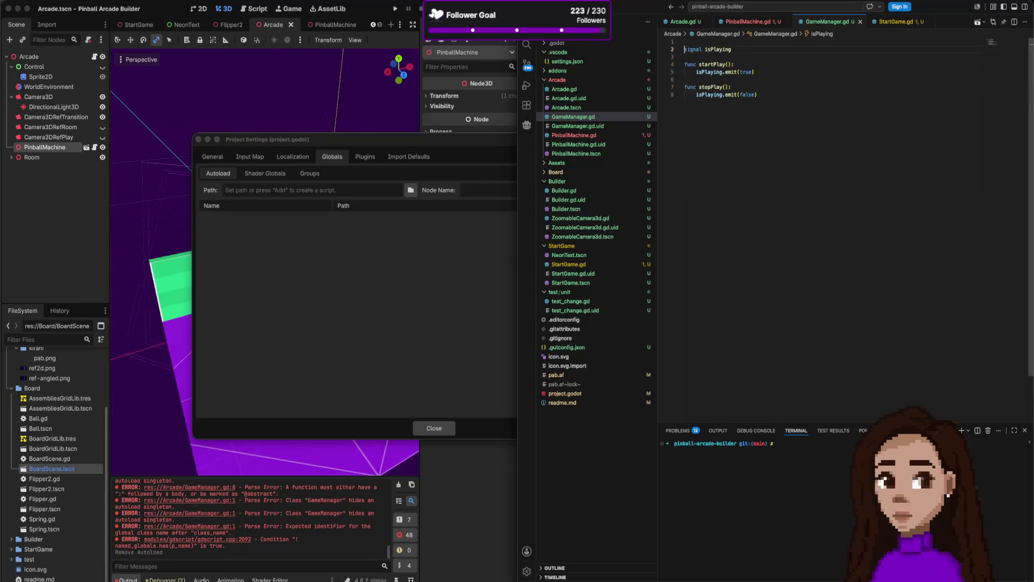
text(class )
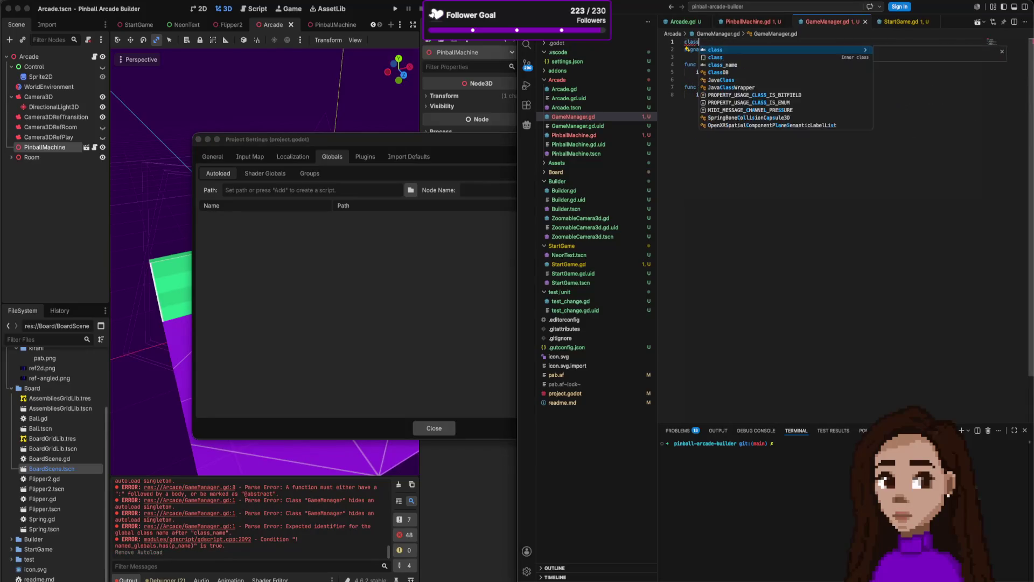
text(_name )
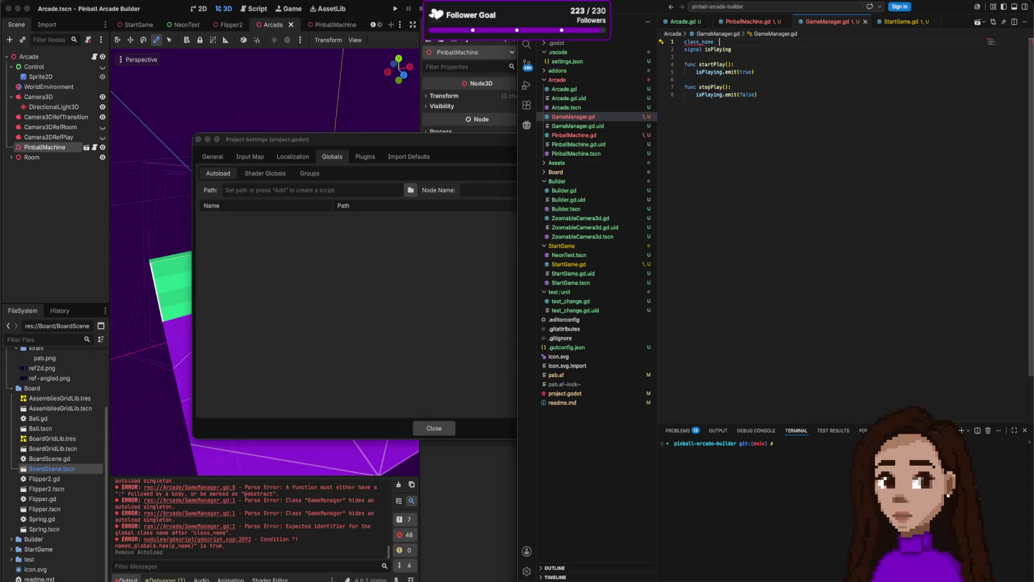
text(GameMabag)
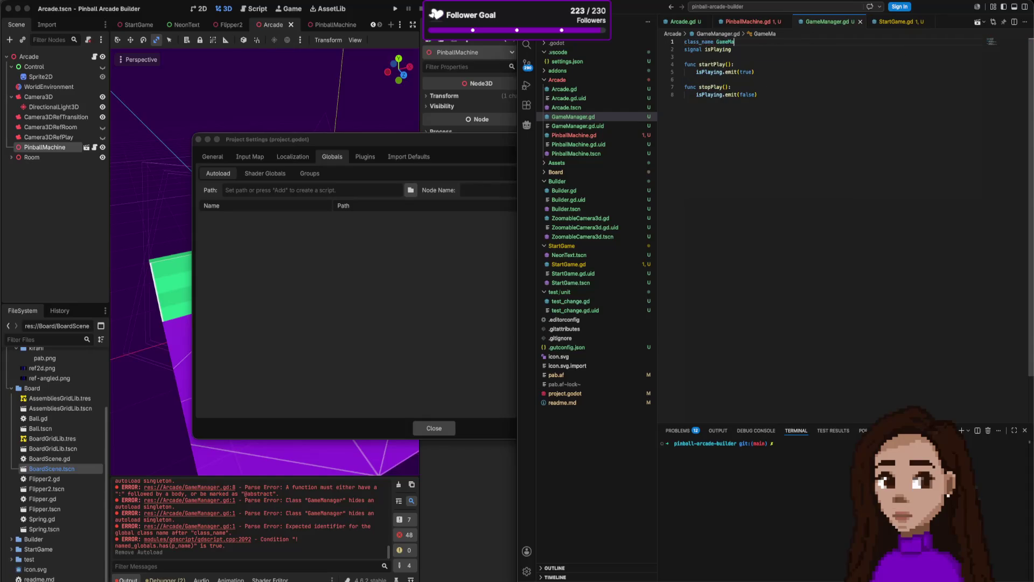
key(BackSpace)
key(BackSpace)
key(BackSpace)
text(r)
key(Return)
click(756, 21)
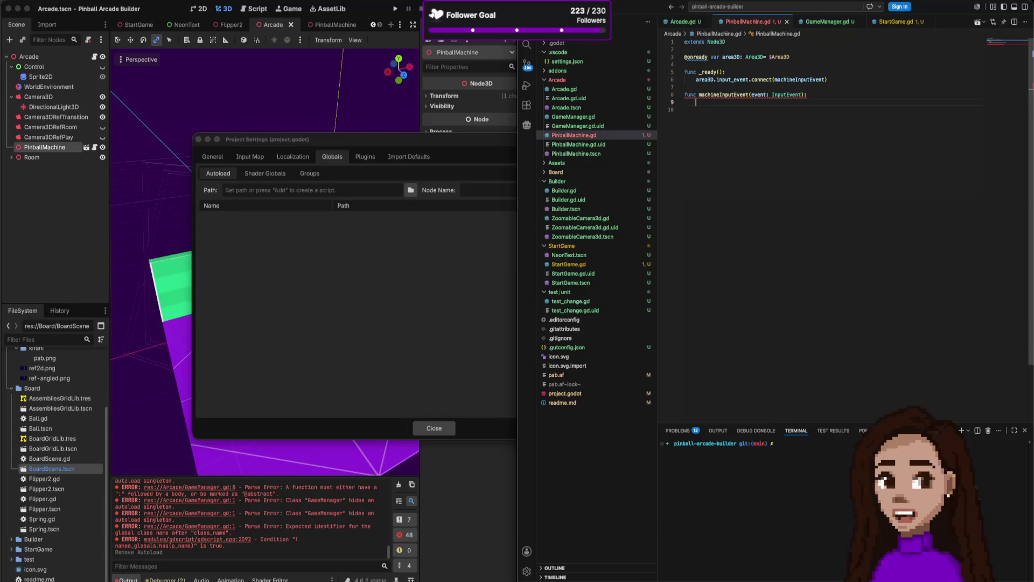
text(GameManager.)
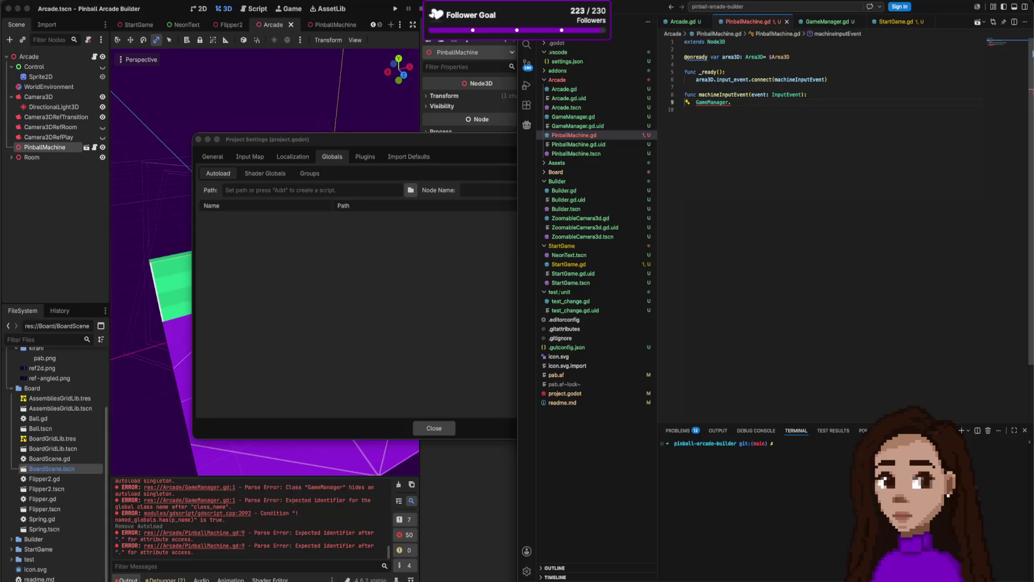
text(start)
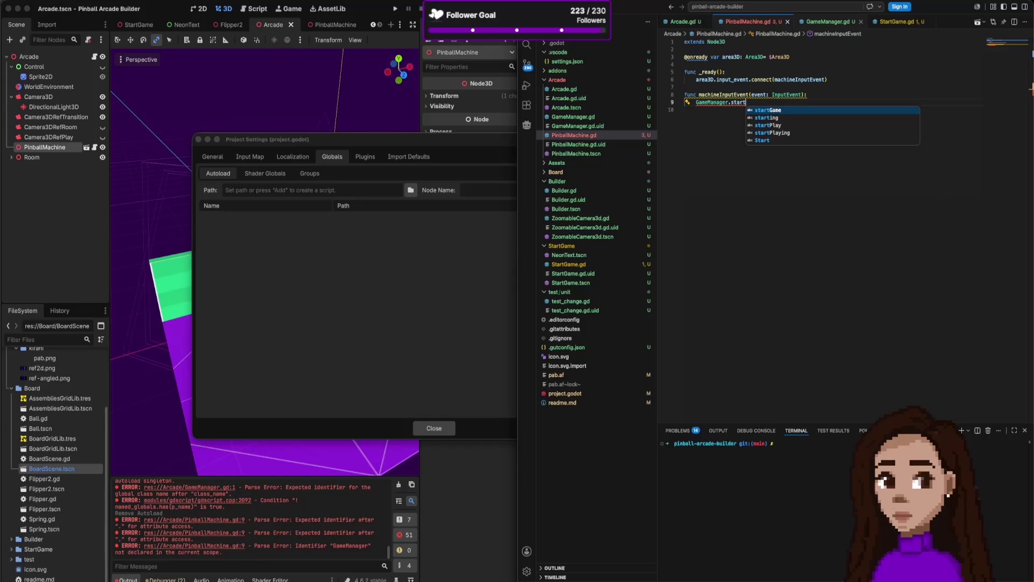
Make machineInputEvent call GameManager.togglePlay(), then return to GameManager.gd's isPlaying signal.
key(BackSpace)
key(BackSpace)
key(BackSpace)
text(togglePlay()
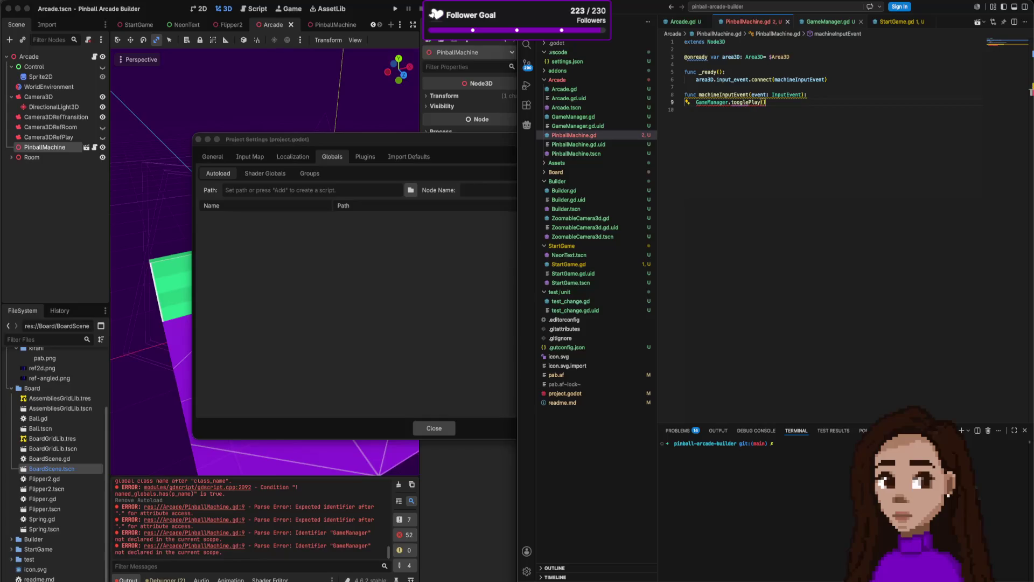
click(830, 22)
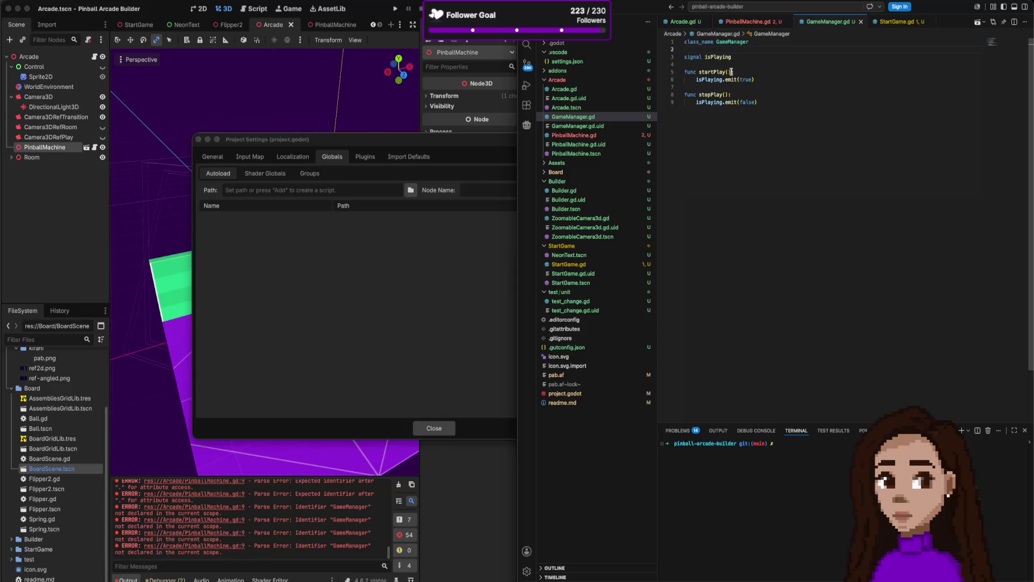
right_click(717, 55)
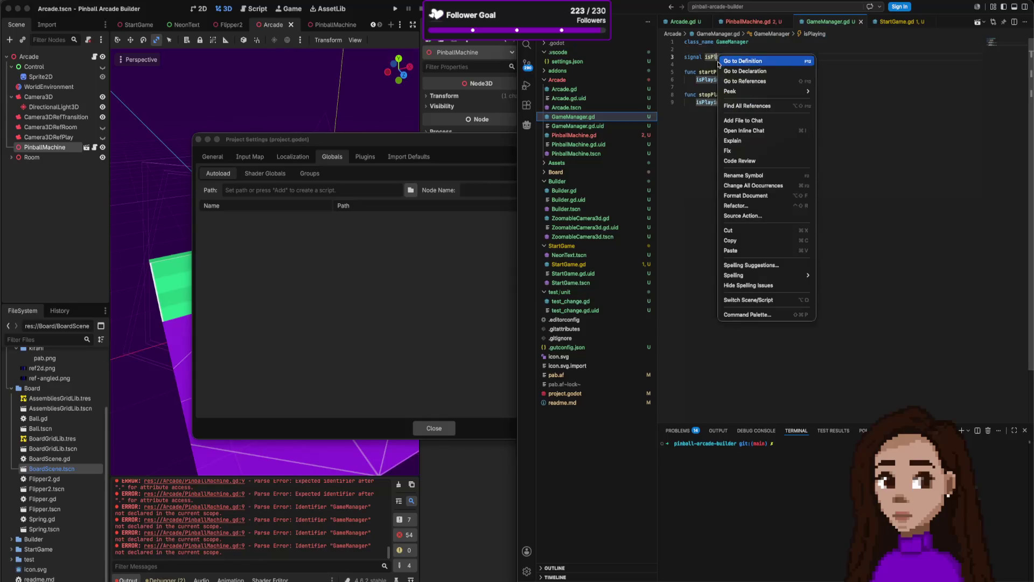
Rename the signal to playingModeChange via Rename Symbol and add 'var isPlaying = false' below it.
click(752, 175)
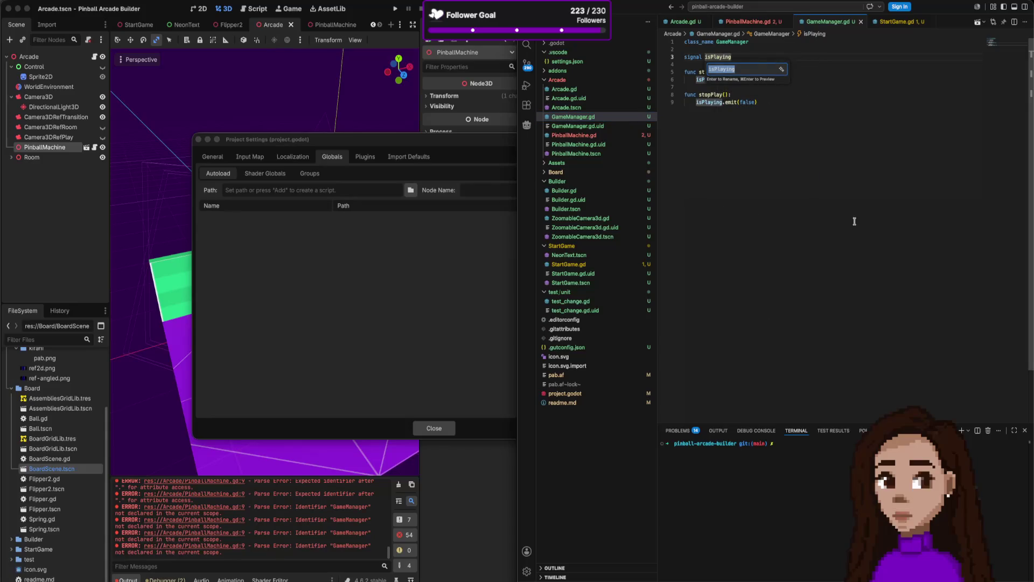
key(Right)
key(BackSpace)
key(BackSpace)
key(BackSpace)
text(m)
text(playing)
key(Return)
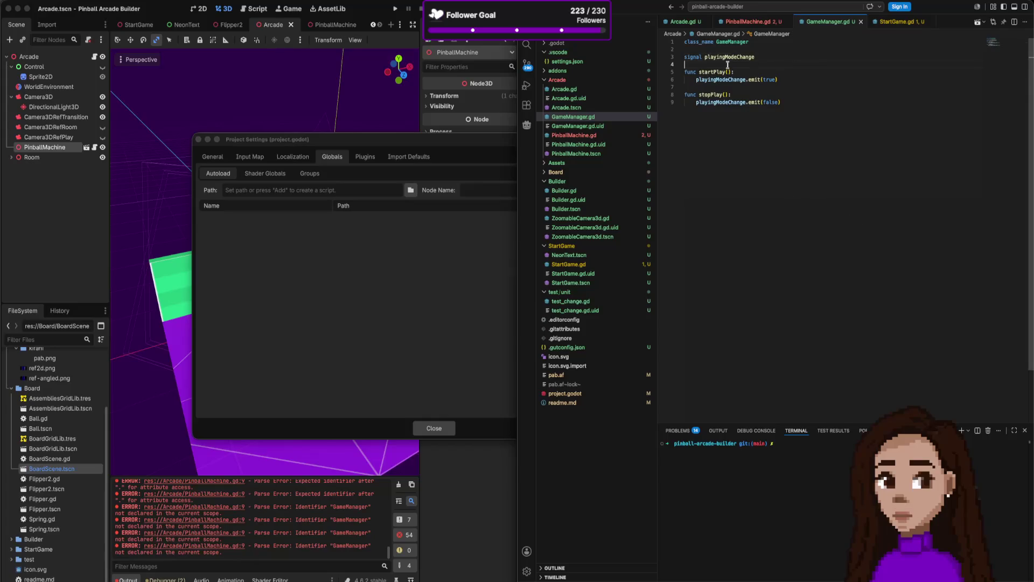
key(Return)
key(Return)
text(var isPlaying = fl)
key(BackSpace)
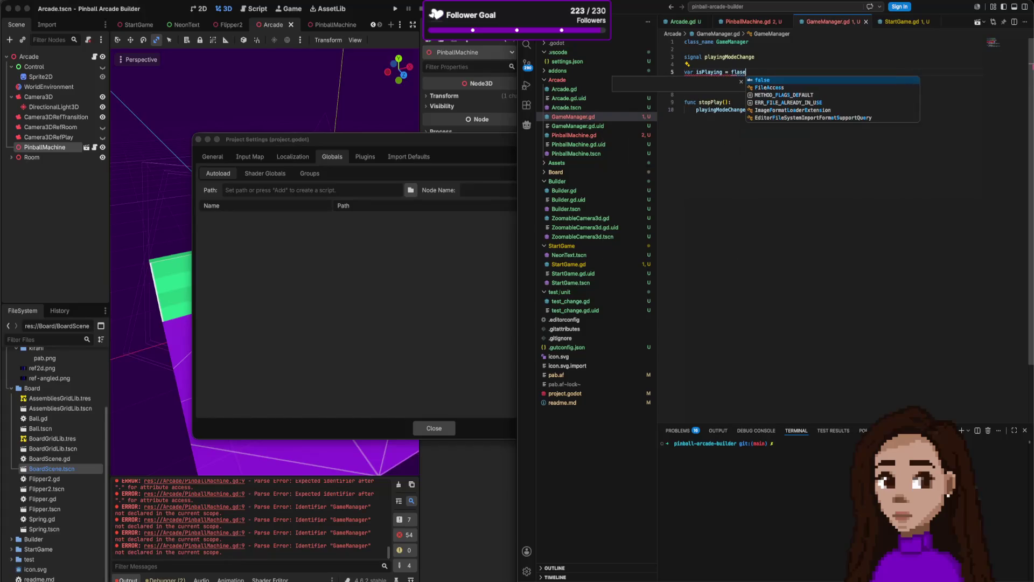
text(alse)
Pass isPlaying instead of true/false to both playingModeChange.emit calls.
key(Escape)
key(Down)
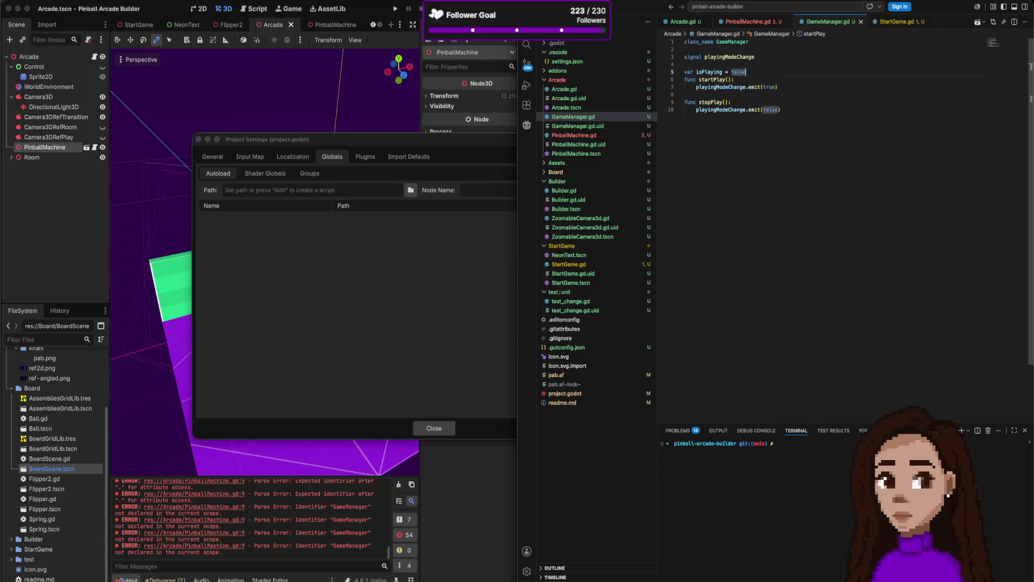
key(Down)
key(Down)
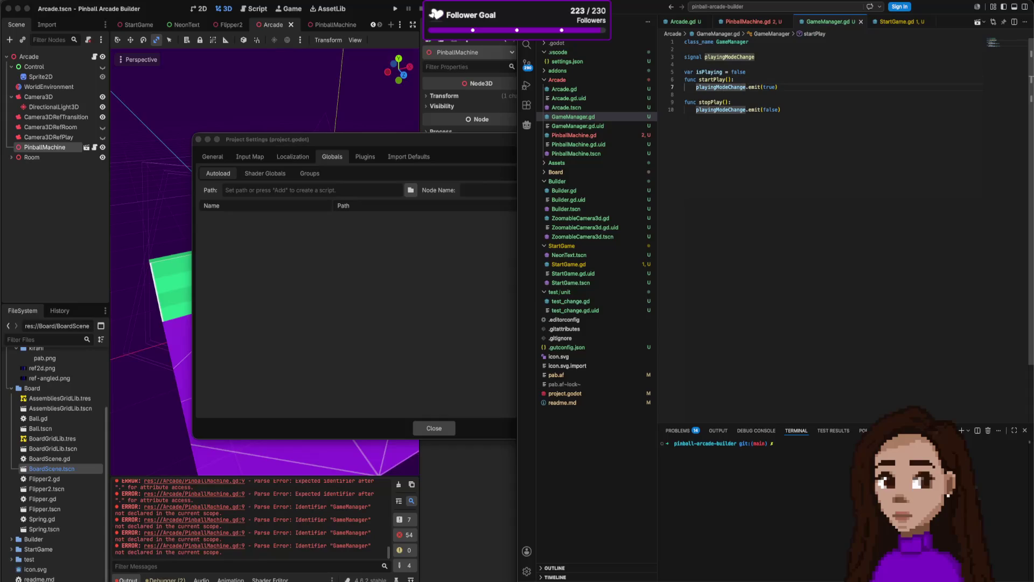
double_click(768, 86)
text(is)
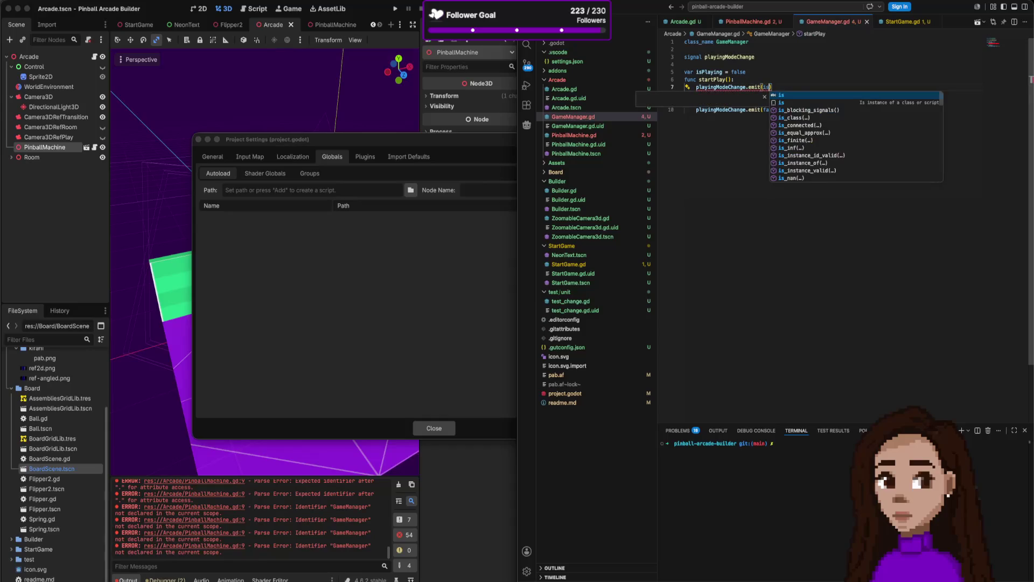
text(Pl)
key(Tab)
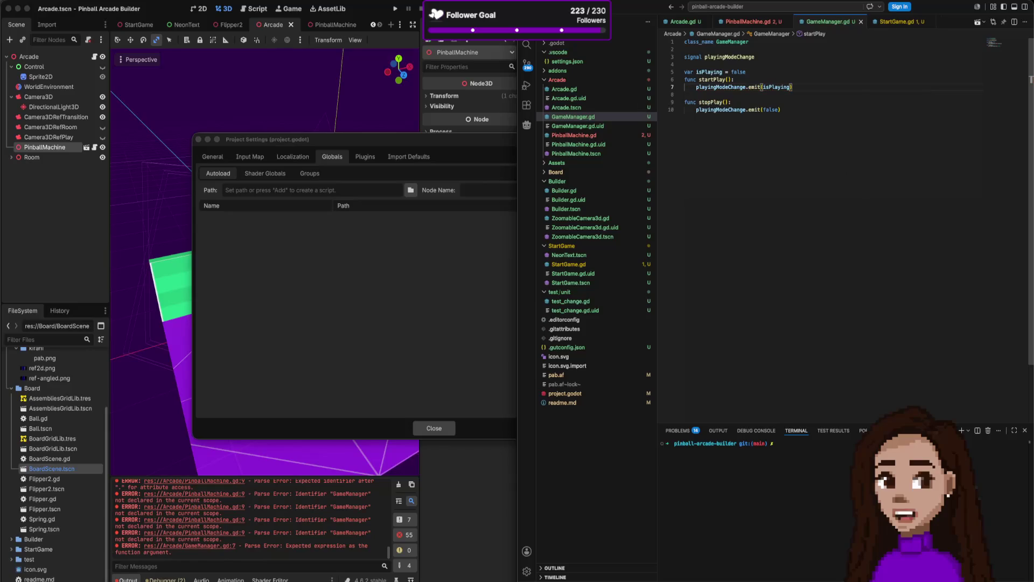
double_click(772, 109)
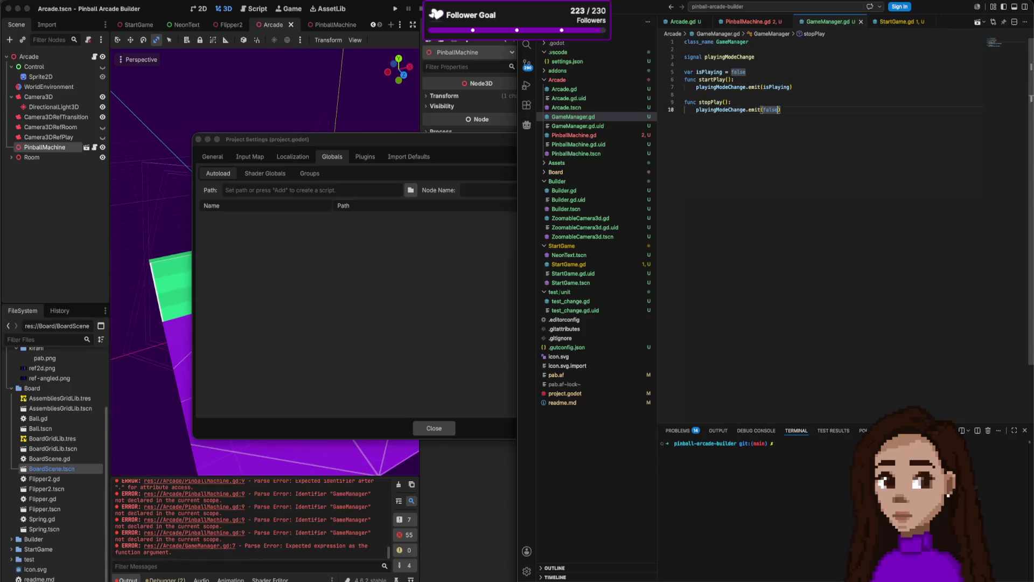
text(isPlaying)
Add 'isPlaying = true' in startPlay and 'isPlaying = false' in stopPlay, and save.
click(736, 79)
key(Return)
text(isPlaying)
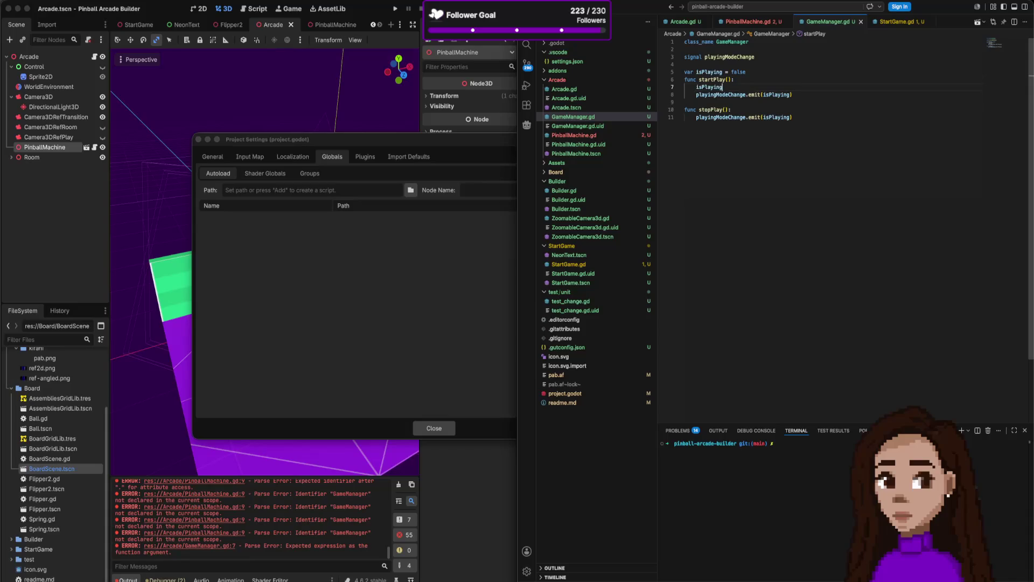
text( = true)
key(Escape)
key(ctrl+s)
click(732, 109)
key(Return)
text(isPlaying = false)
key(Escape)
key(Down)
key(End)
key(Return)
text(func )
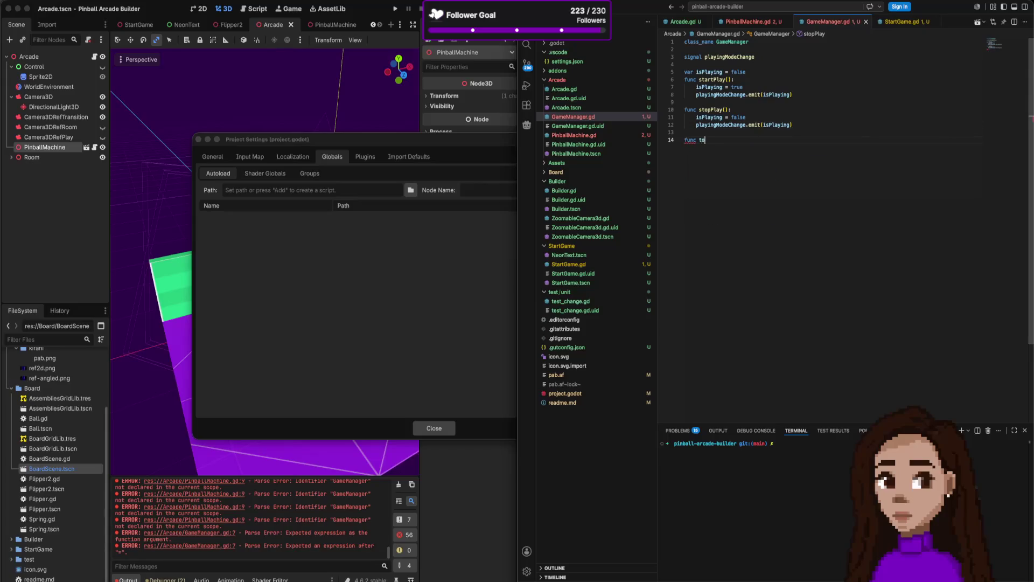
text(too)
Write func togglePlay() with 'isPlaying = !isPlaying' and a copied emit line.
key(BackSpace)
text(ggle():)
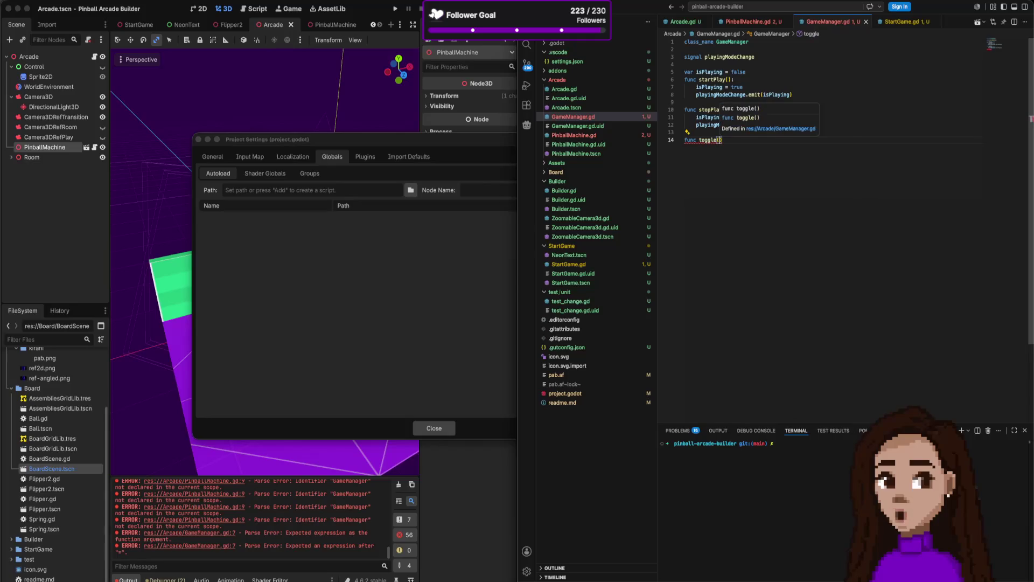
key(Return)
text(isPlaying =)
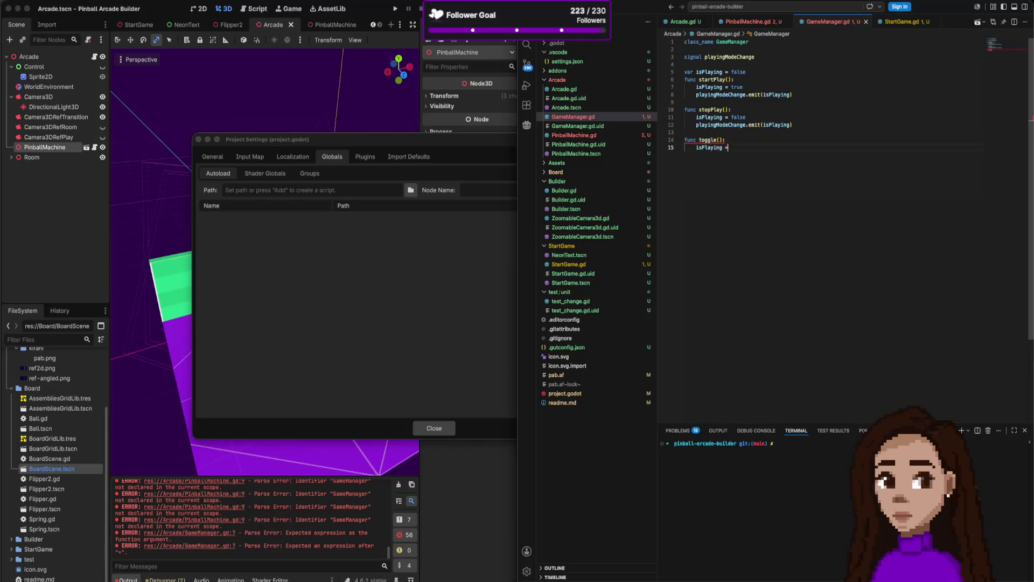
text( !isPlaying)
key(Return)
key(ctrl+s)
click(697, 124)
key(ctrl+c)
key(ctrl+v)
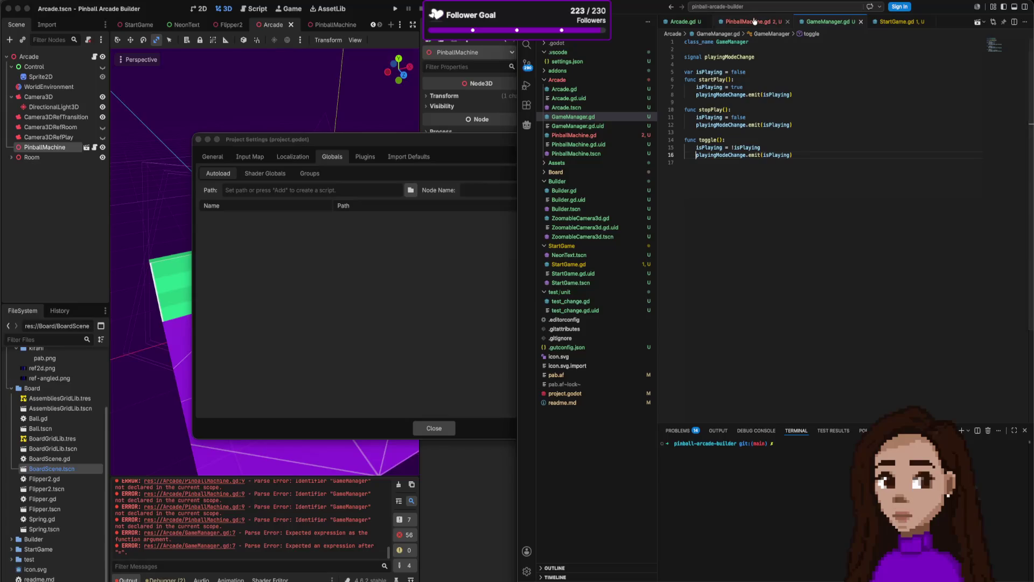
Fix the misspelled tooglePlay call in PinballMachine.gd to match GameManager's togglePlay.
key(ctrl+Tab)
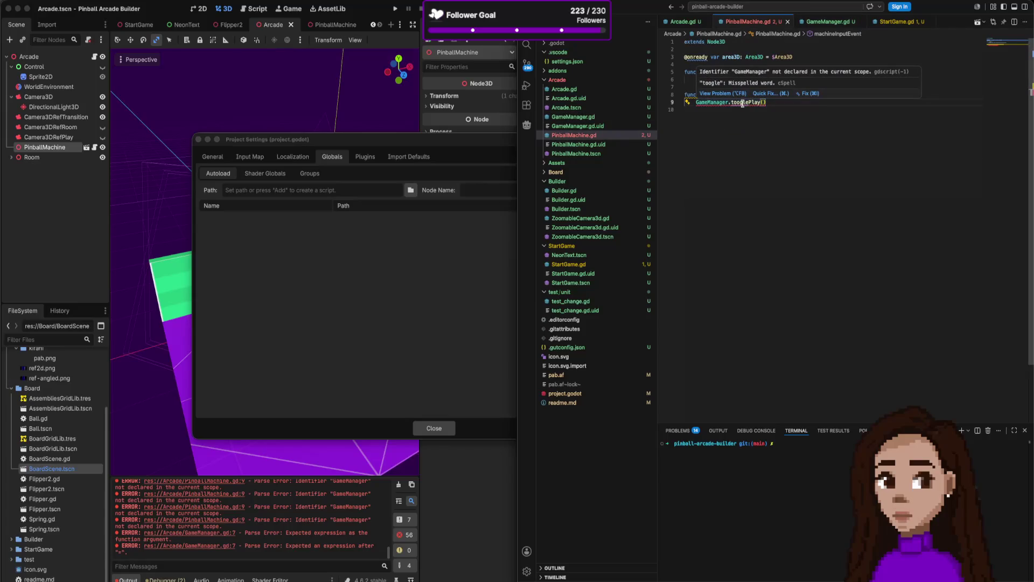
click(742, 103)
key(BackSpace)
key(BackSpace)
key(BackSpace)
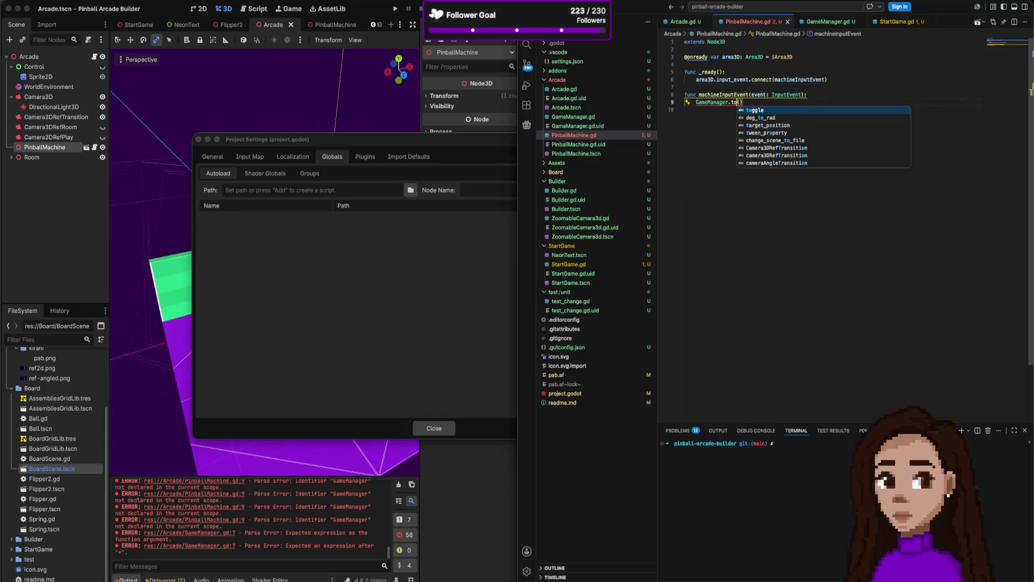
text(gglePla)
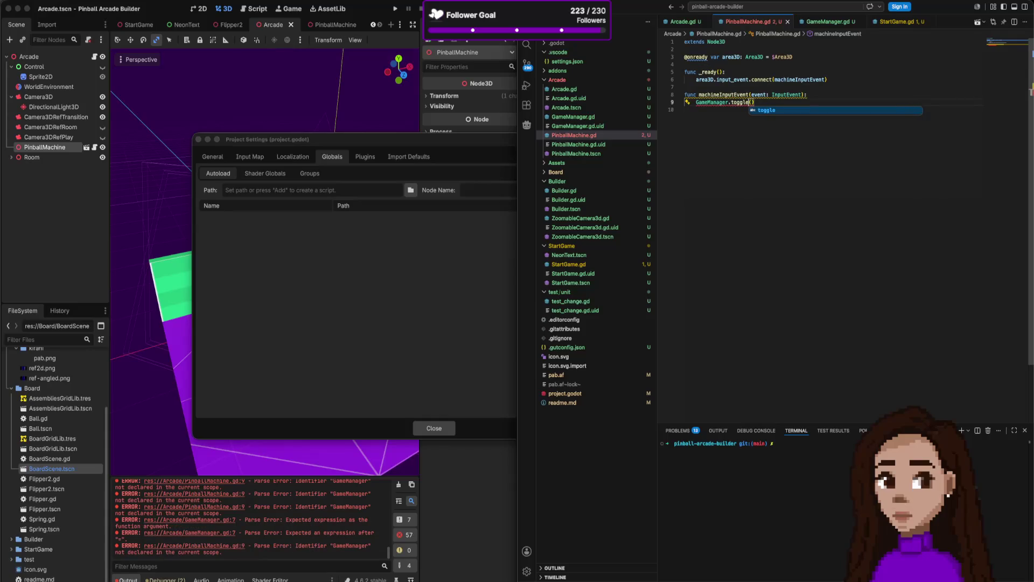
text(y())
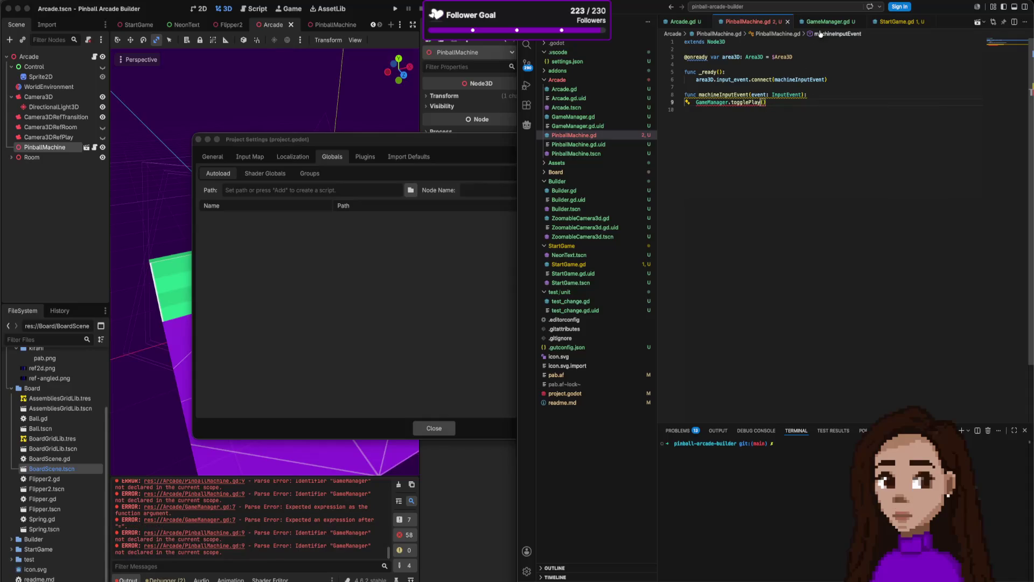
click(824, 21)
click(712, 140)
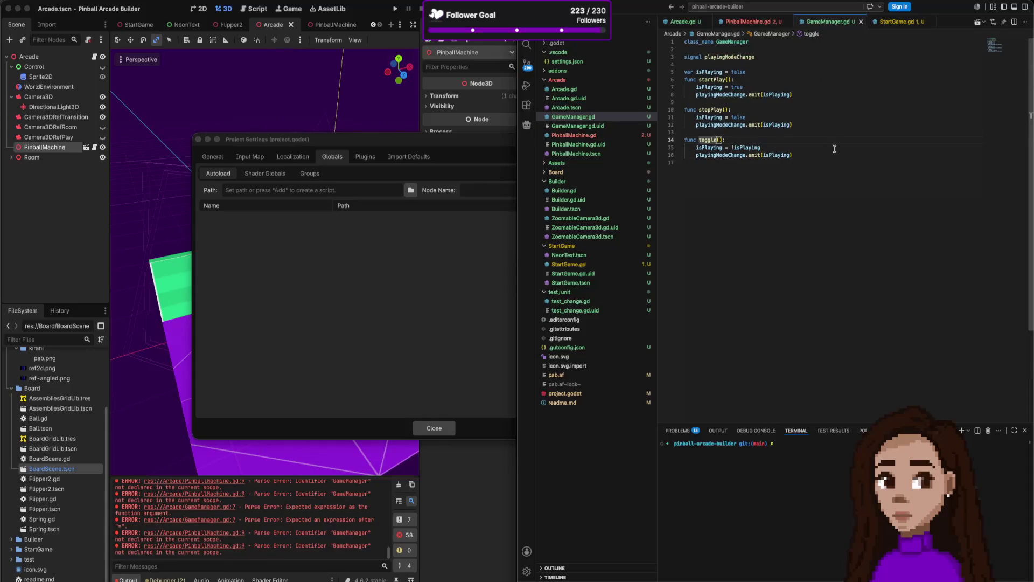
text(Play)
Compare the togglePlay call in PinballMachine.gd against its definition to investigate the error.
click(752, 21)
mouse_move(711, 101)
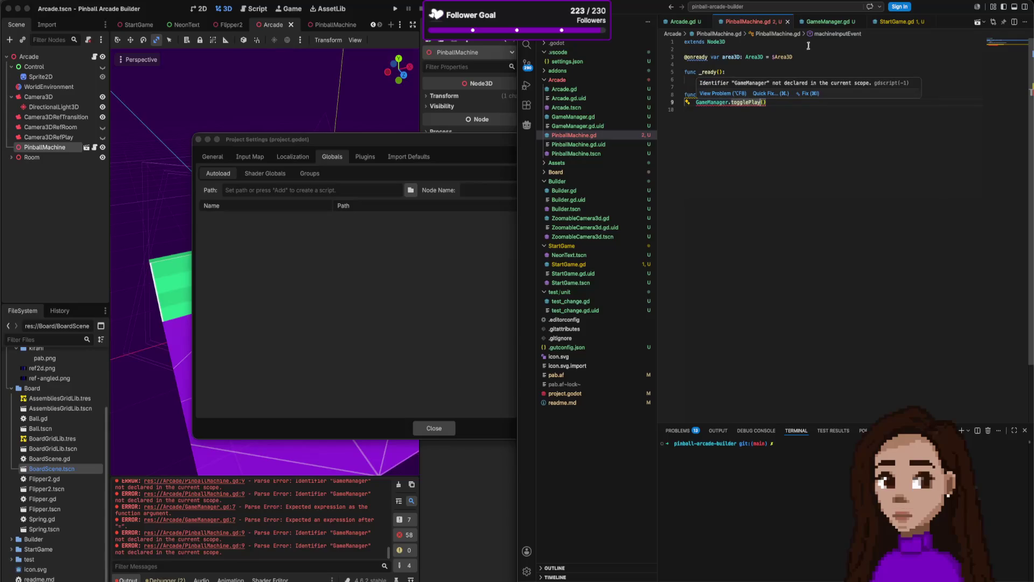
ctrl+click(719, 103)
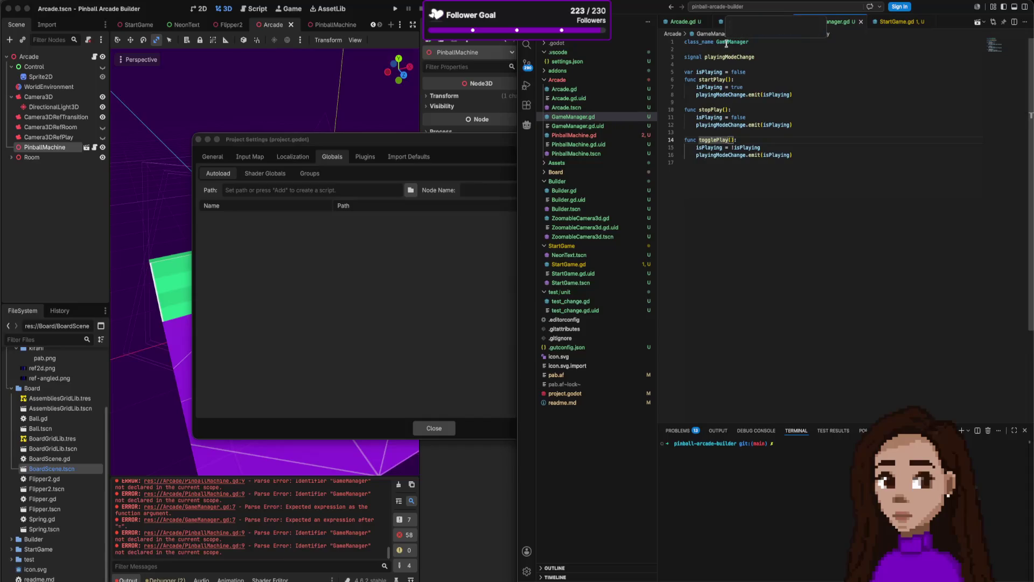
click(748, 21)
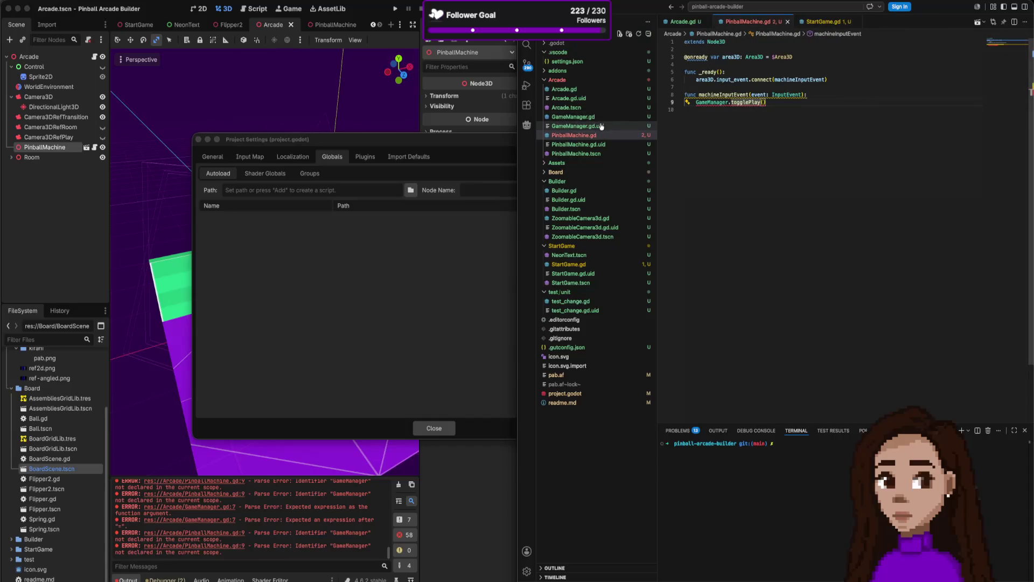
click(574, 117)
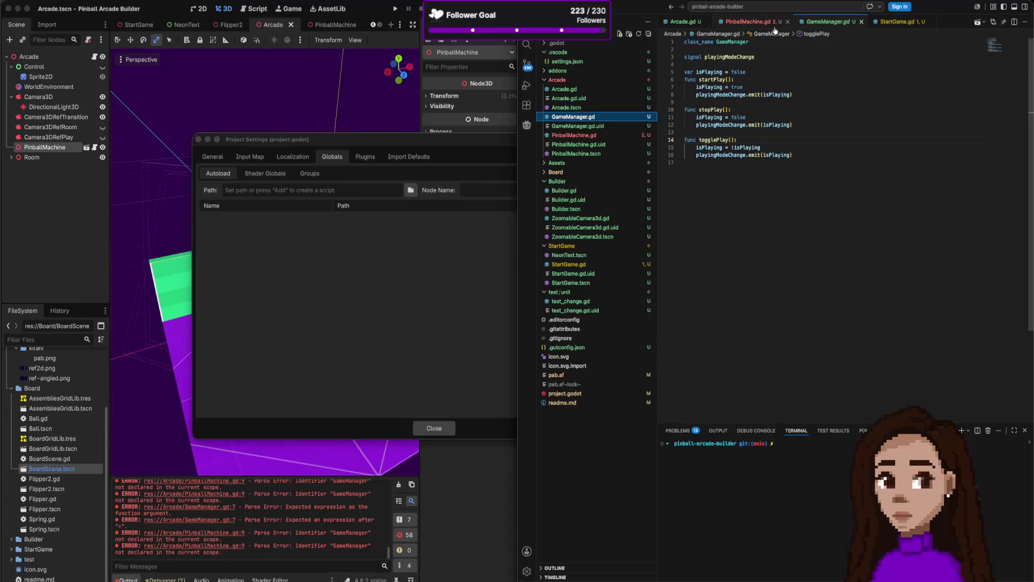
click(748, 21)
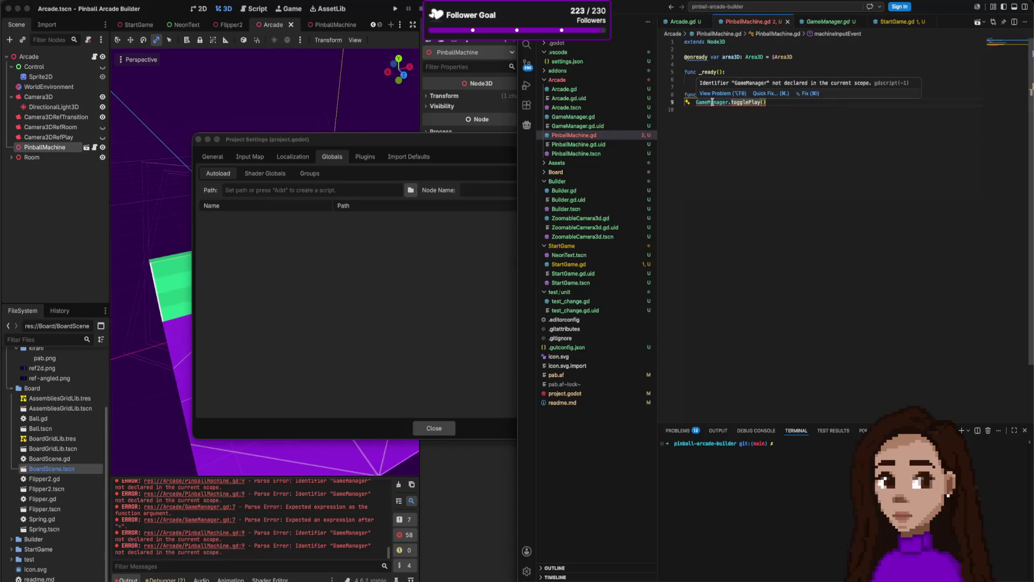
click(824, 21)
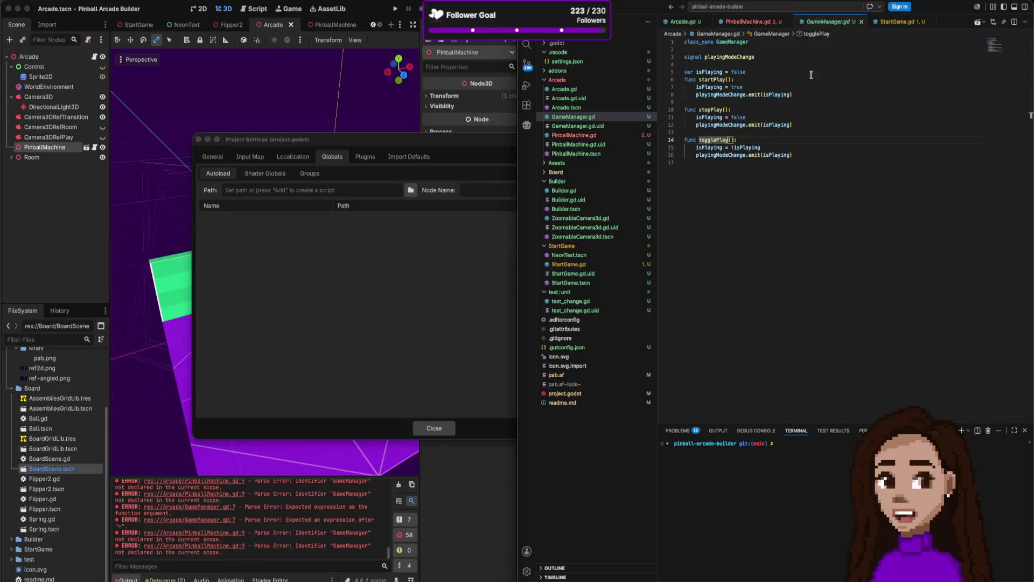
key(ctrl+Tab)
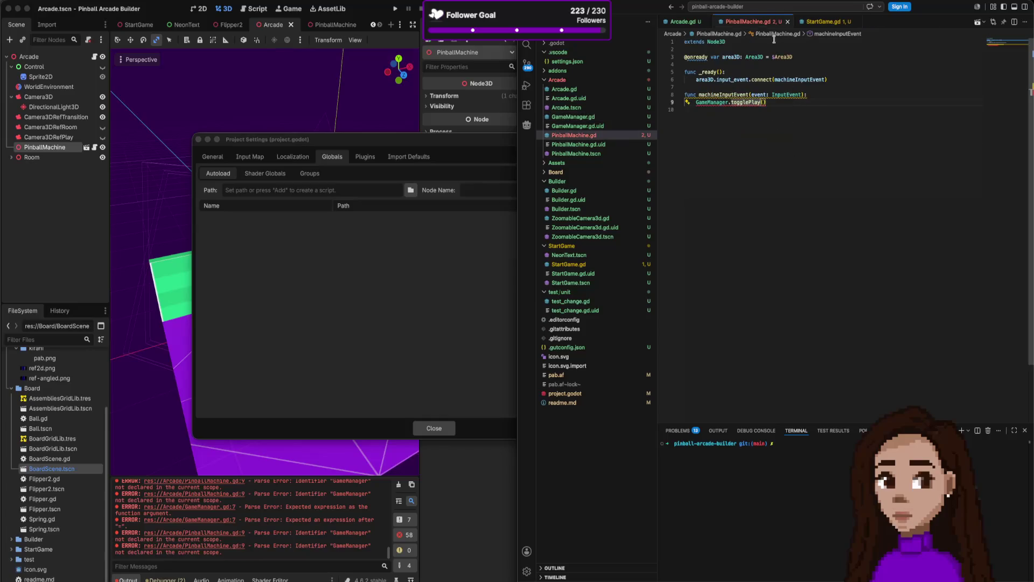
key(ctrl+Tab)
key(ctrl+Tab)
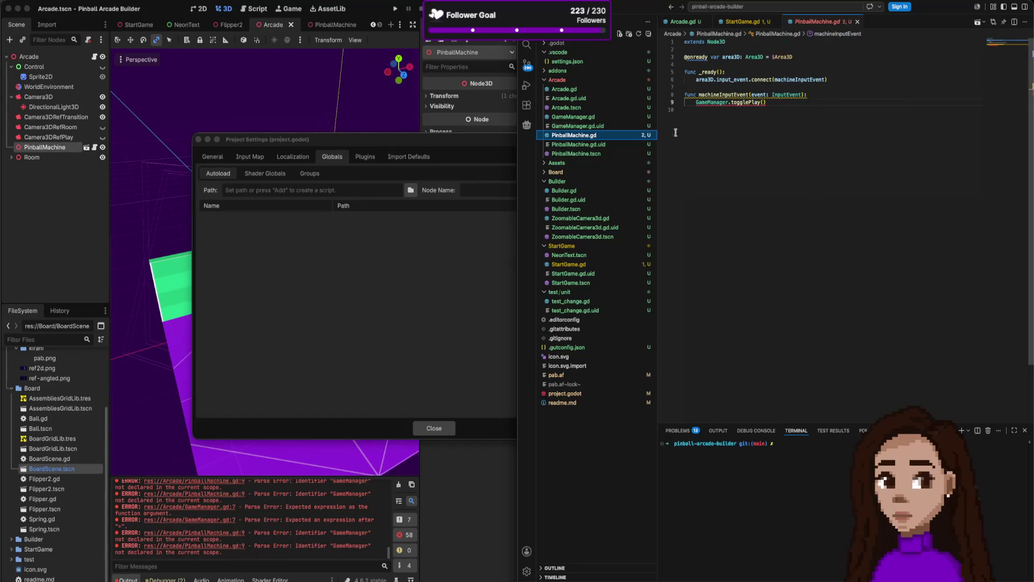
Check the autoload settings and StartGame.gd, then delete the class_name GameManager line.
key(ctrl+b)
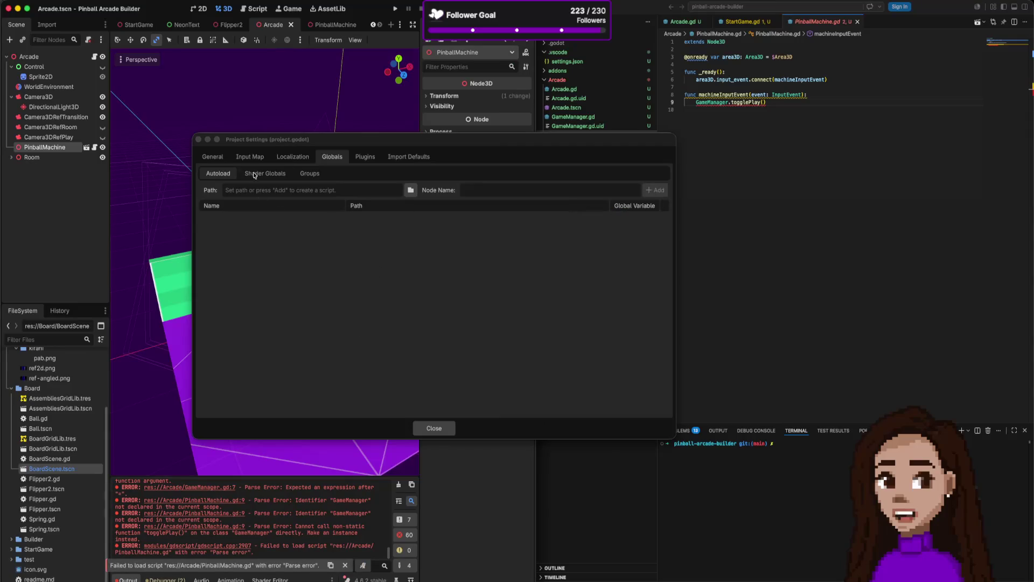
key(ctrl+b)
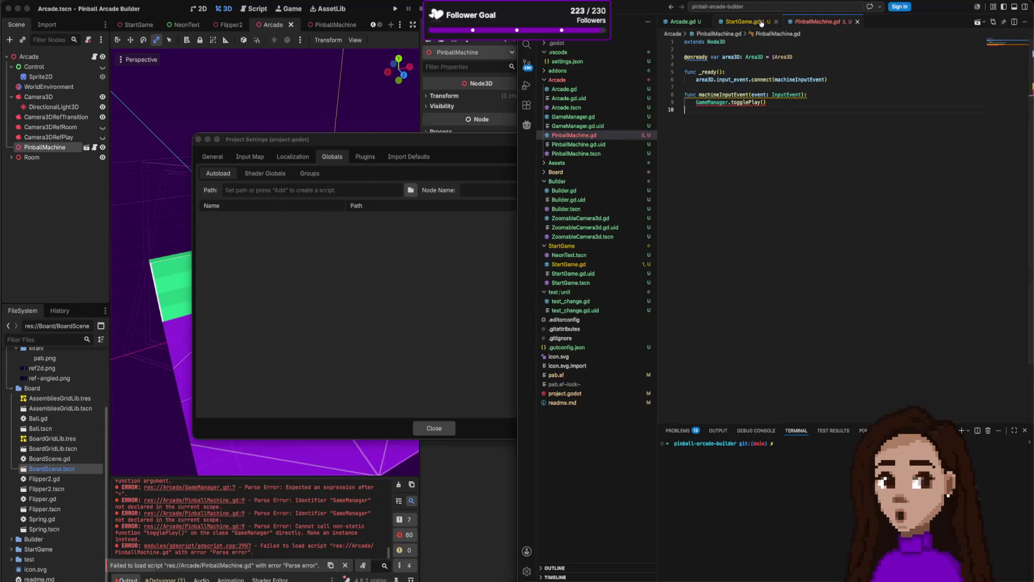
click(744, 22)
click(820, 22)
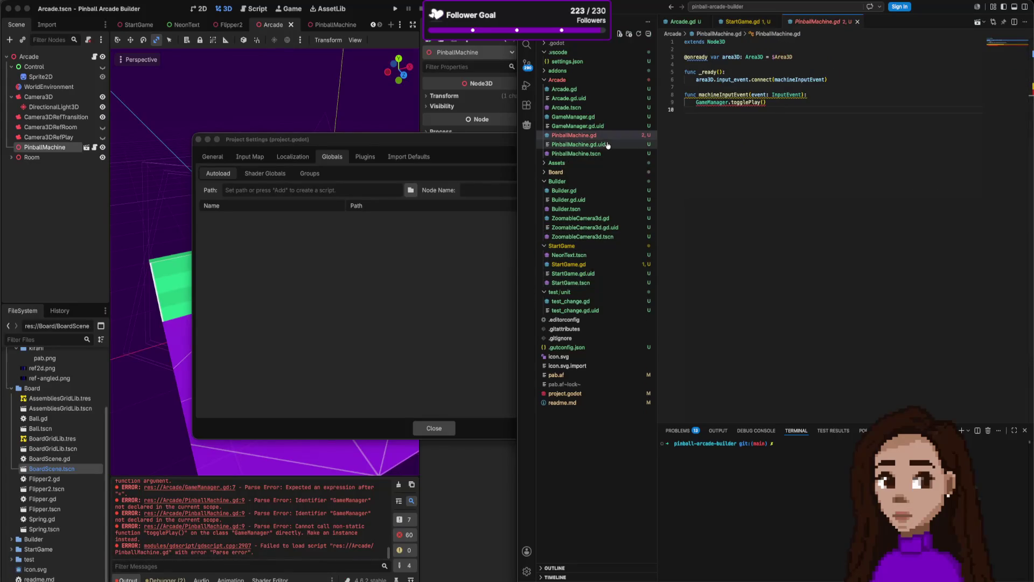
click(574, 116)
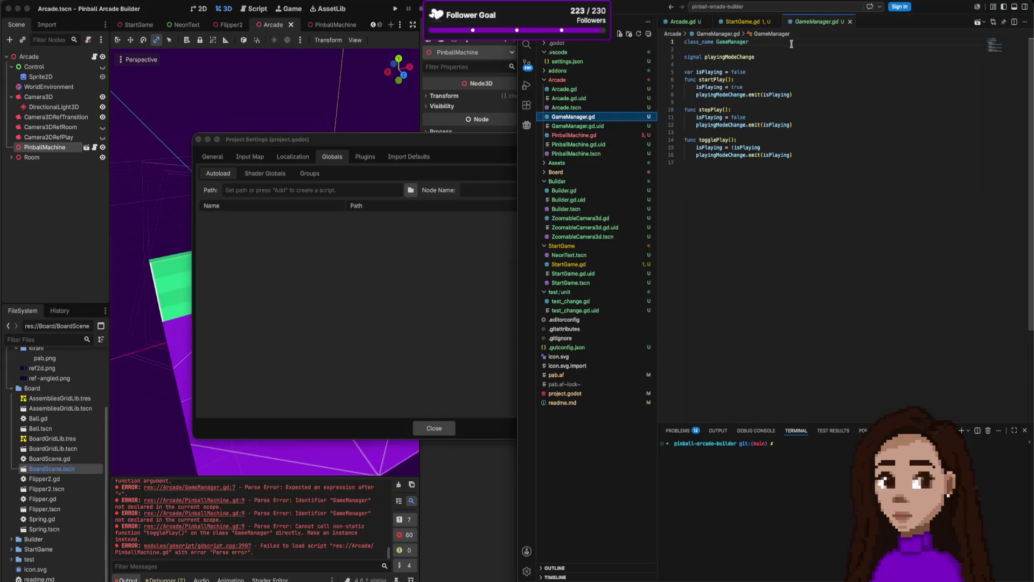
key(ctrl+shift+k)
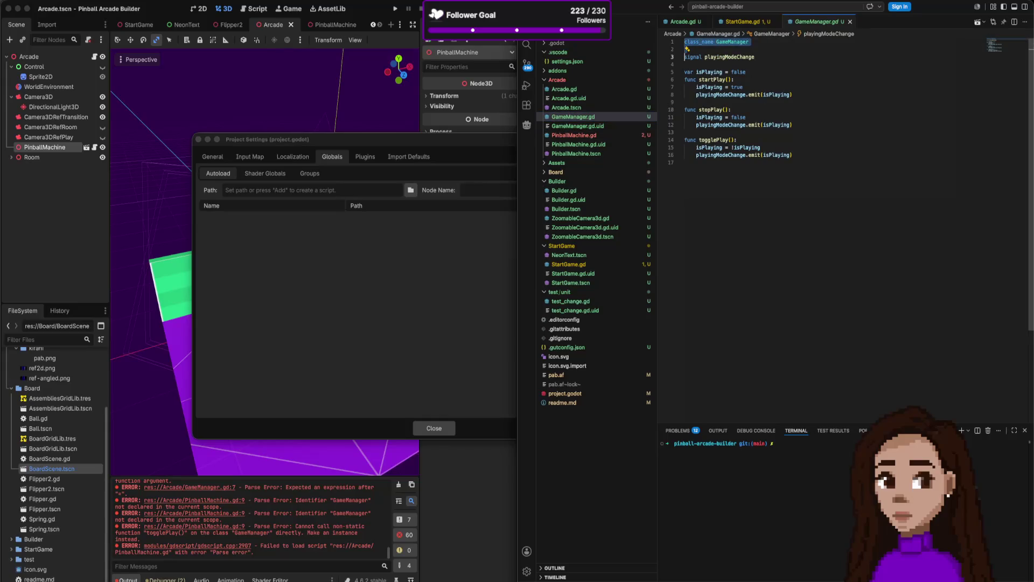
key(ctrl+shift+k)
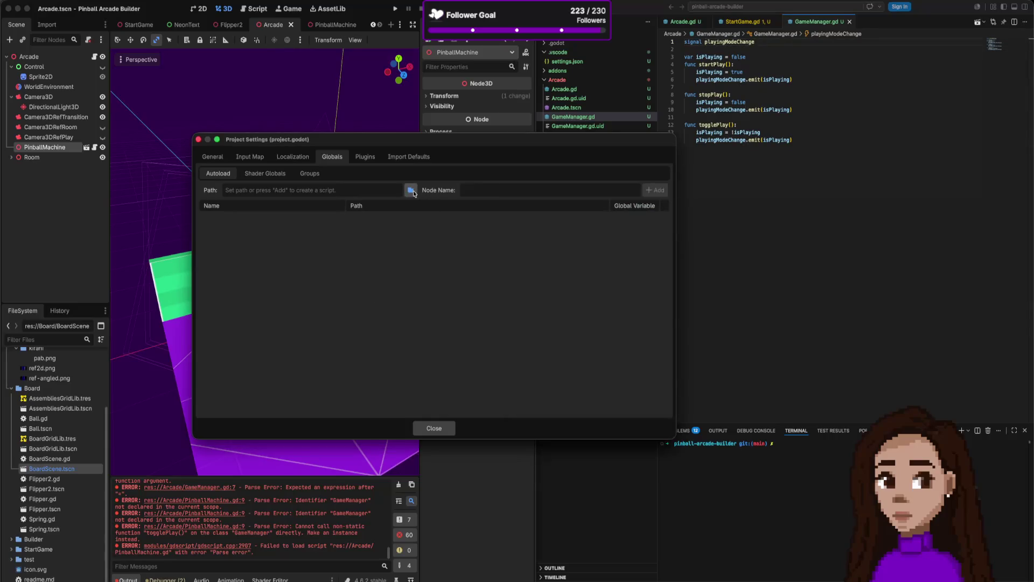
Add res://Arcade/GameManager.gd as an autoload named GameManager in Project Settings.
click(410, 190)
double_click(470, 209)
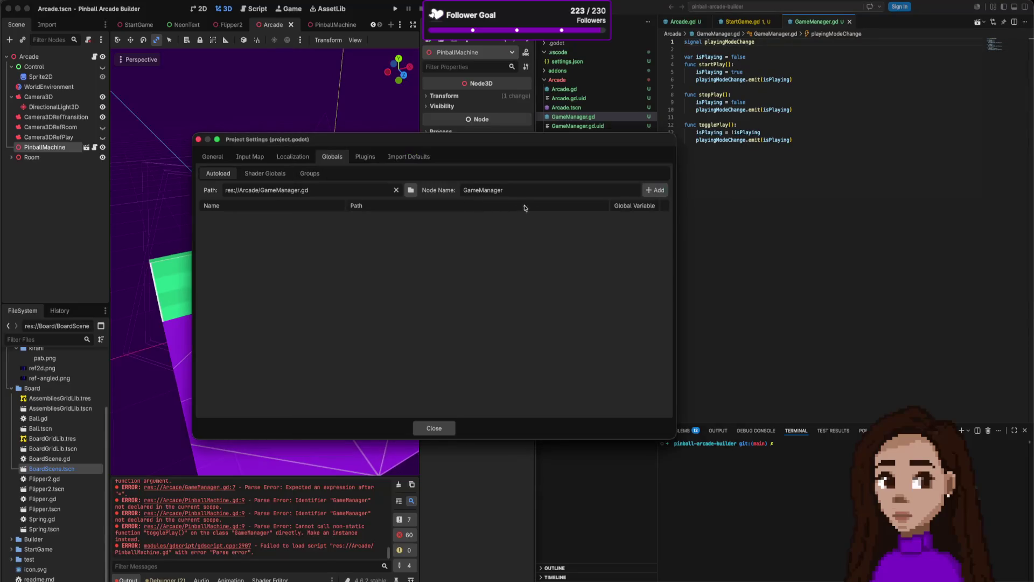
click(655, 190)
Return to VS Code and review StartGame.gd and Arcade.gd before showing GameManager.gd.
click(727, 81)
click(743, 22)
click(689, 22)
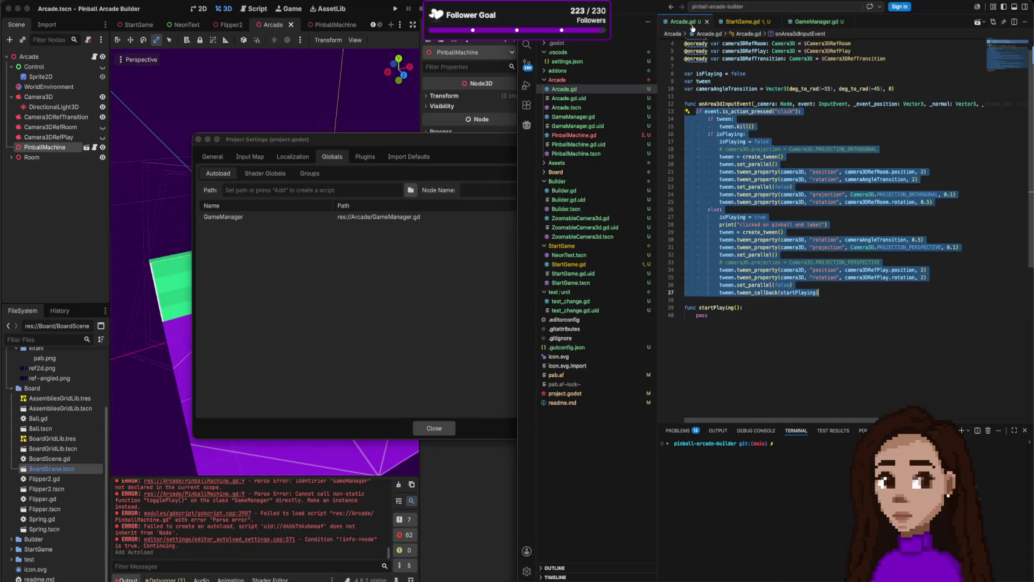
click(749, 22)
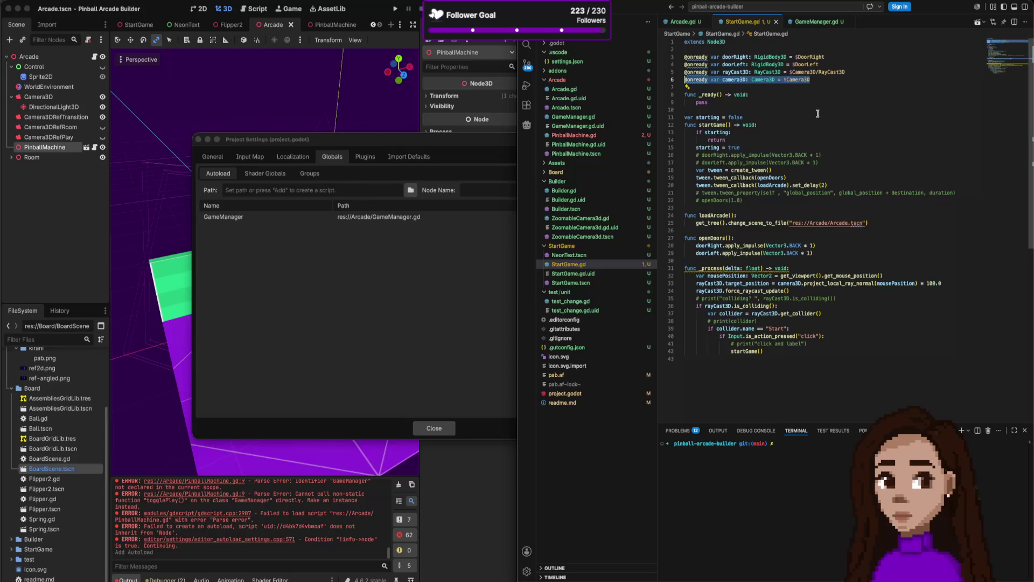
click(815, 22)
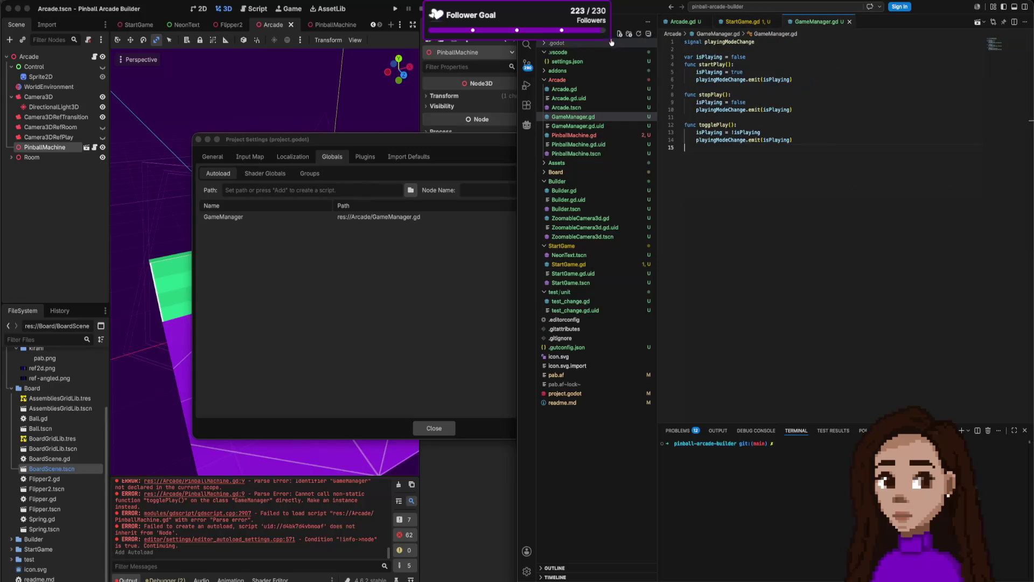
Review PinballMachine.gd's unused event warning and the click-press check in Arcade.gd's input handler.
click(685, 22)
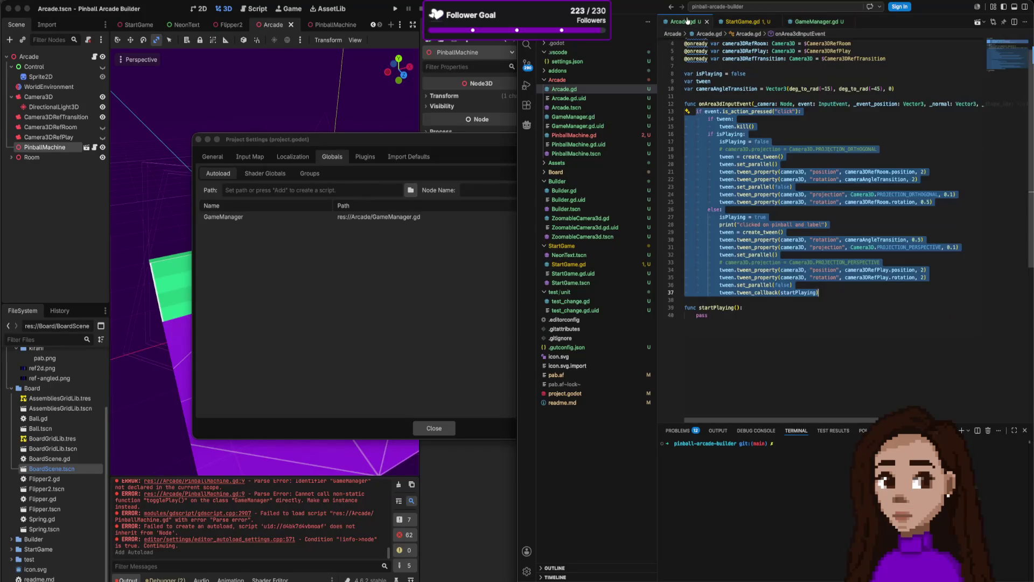
click(575, 134)
click(757, 95)
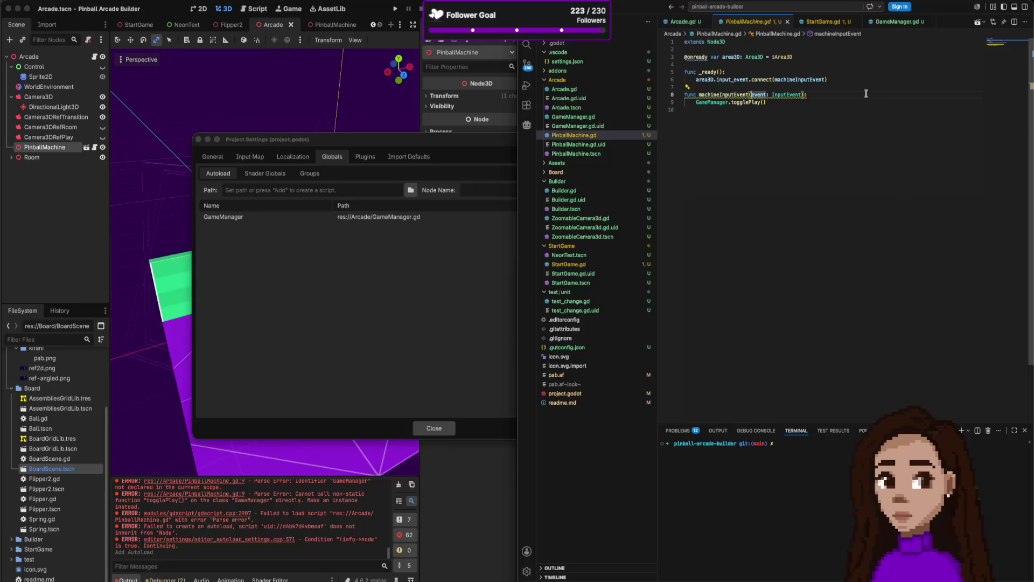
click(687, 22)
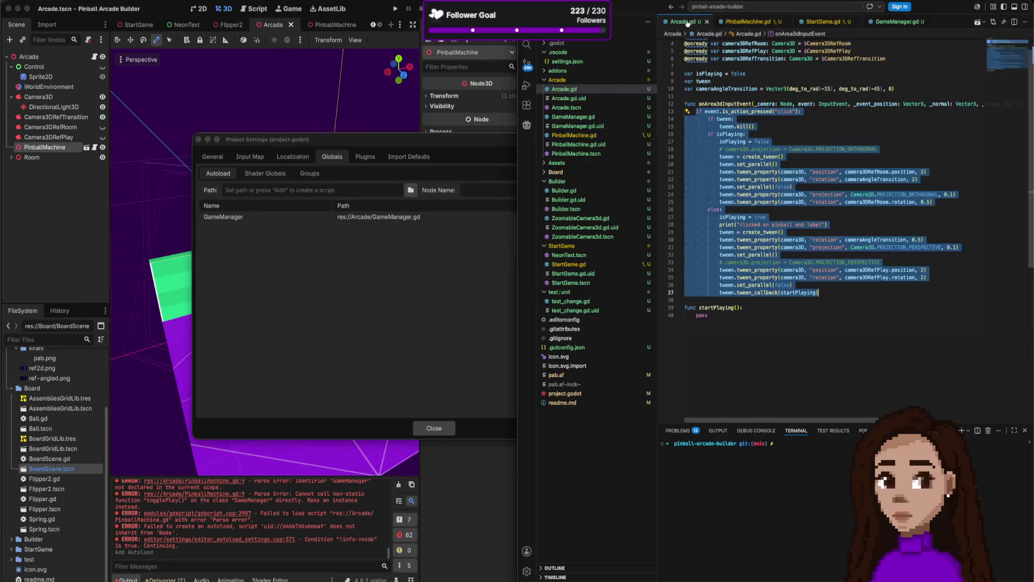
drag(818, 111, 710, 114)
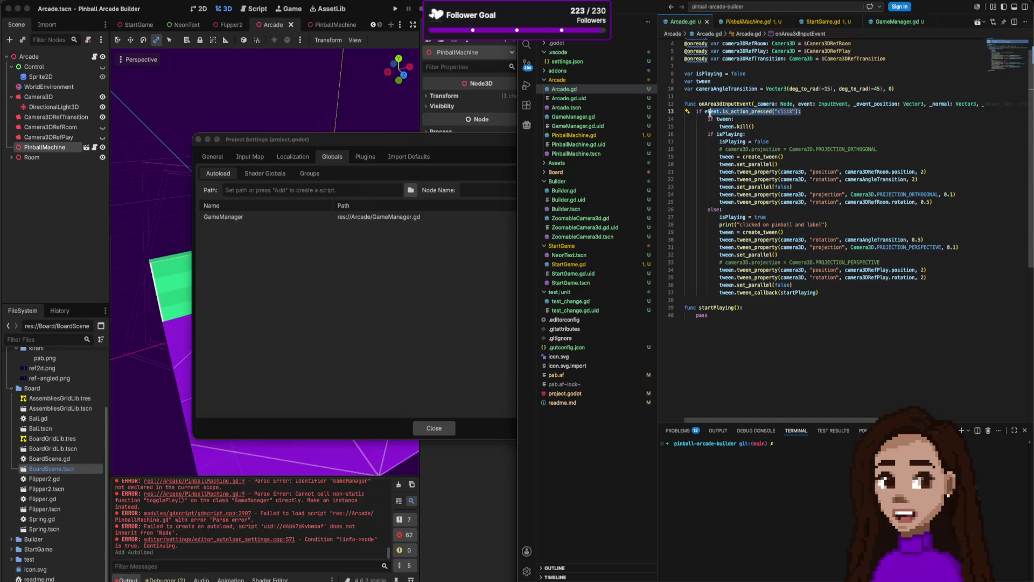
Inspect the GameManager.togglePlay() call, glance at StartGame.gd and GameManager.gd, then check Arcade.gd's event parameter type.
click(752, 22)
click(696, 103)
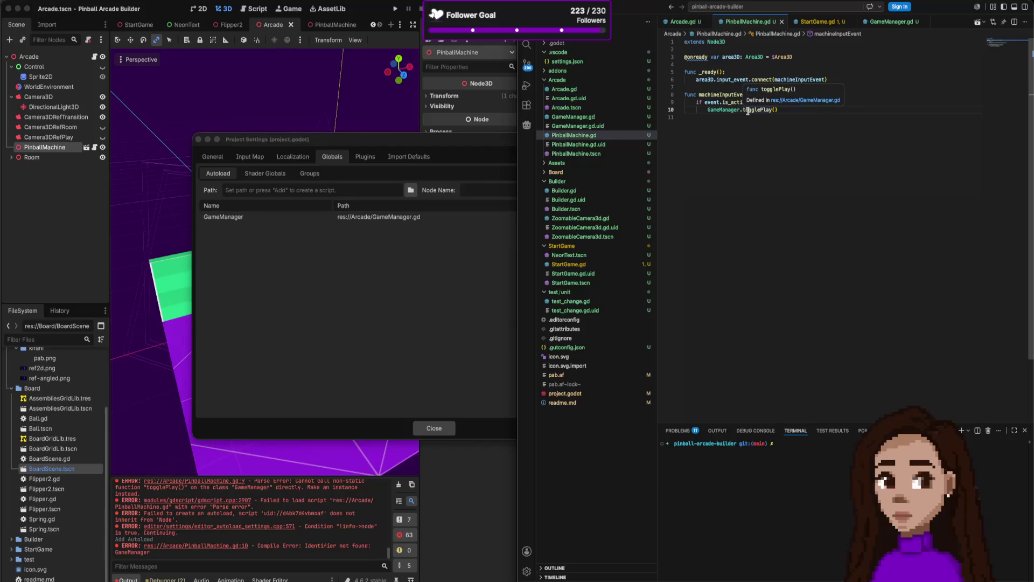
click(818, 21)
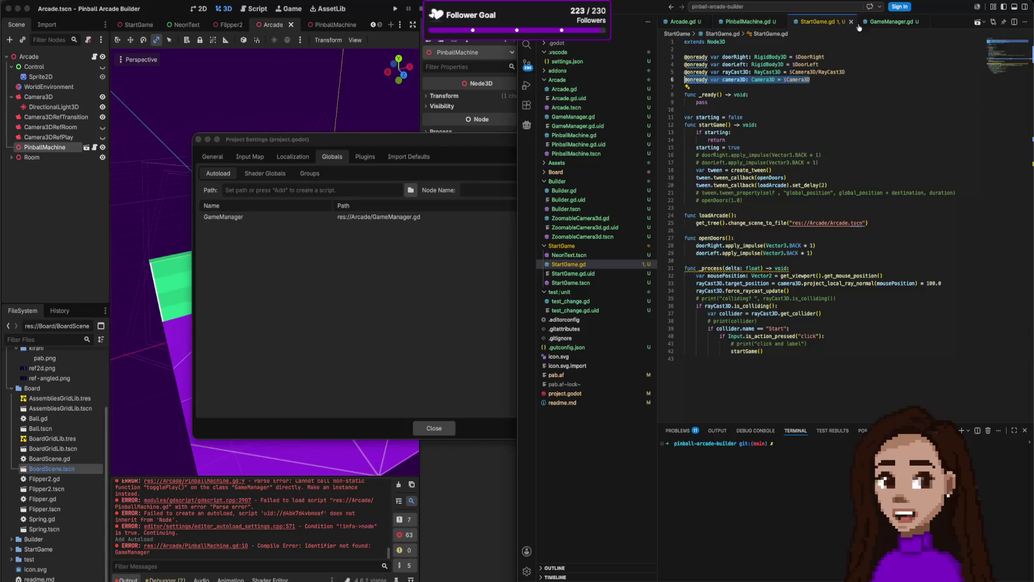
click(891, 22)
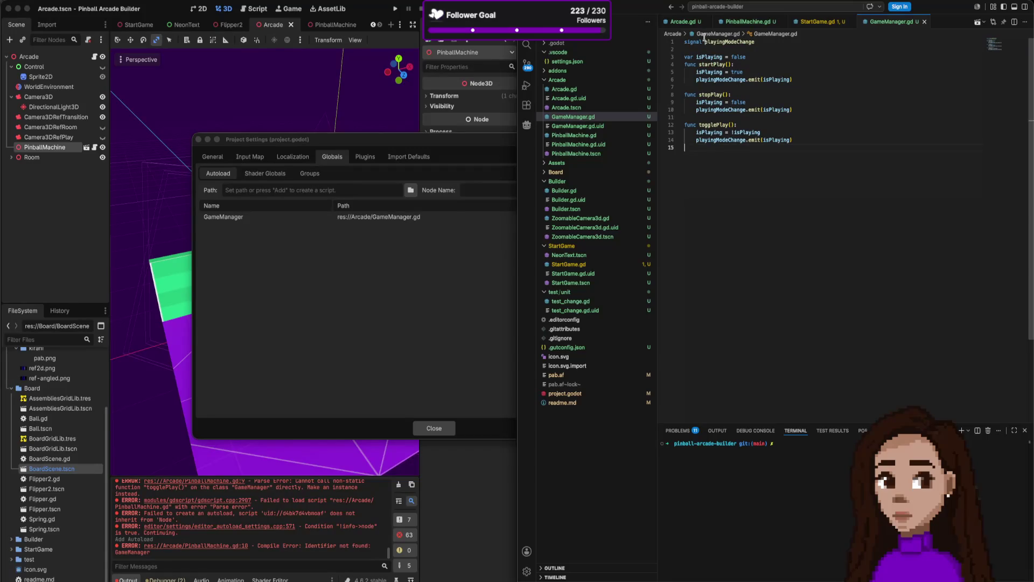
click(689, 22)
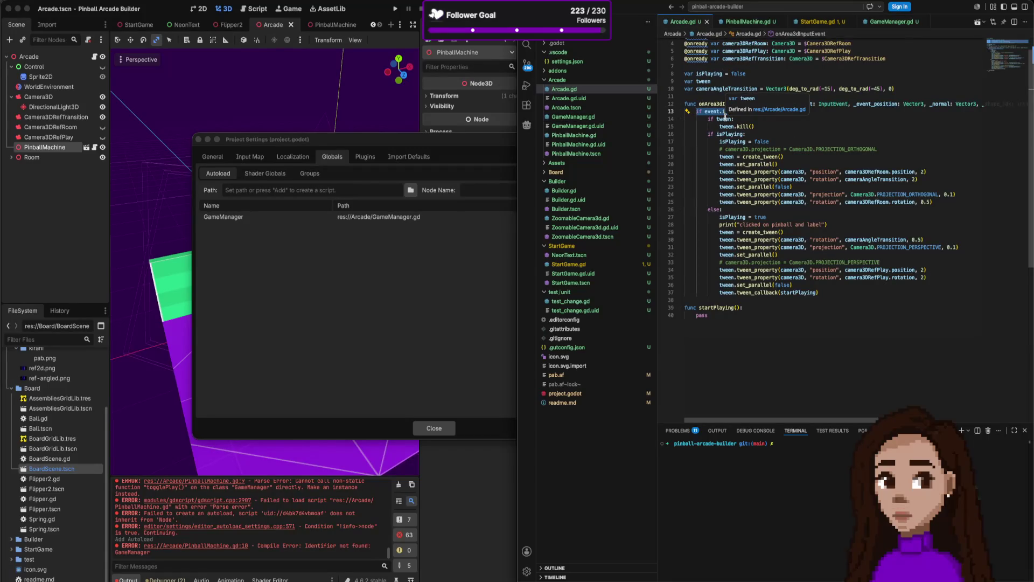
click(804, 112)
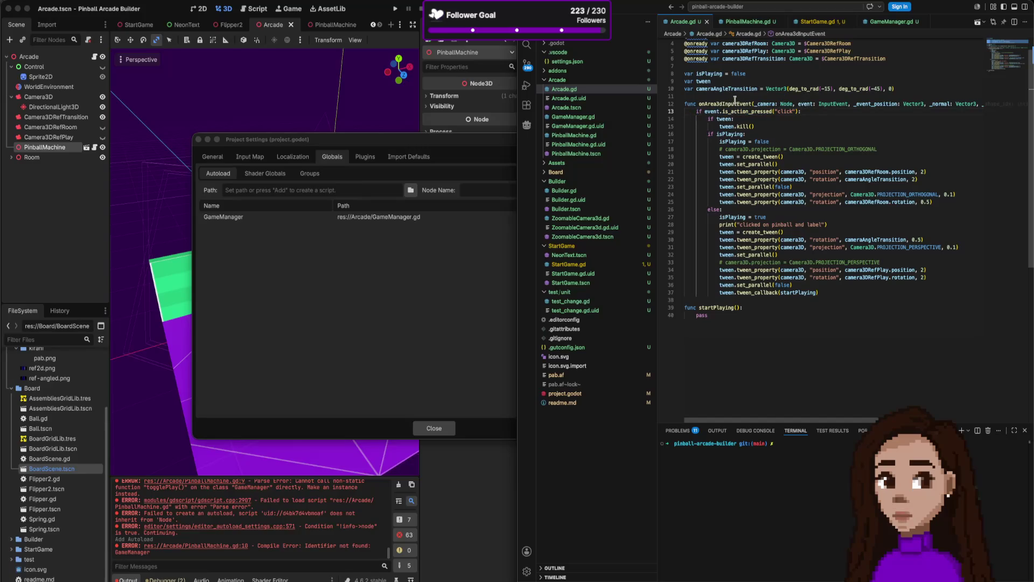
Add a _ready function to Arcade.gd calling GameManager.playingModeChange.connect().
key(Return)
key(Return)
key(Up)
text(func _re)
key(Return)
key(BackSpace)
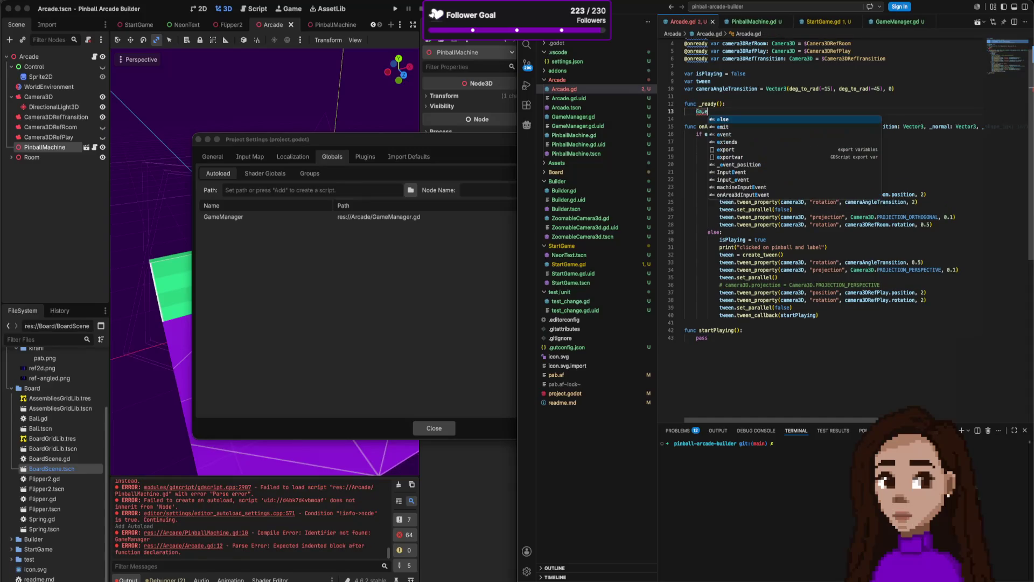
text(Gam)
key(Tab)
text(.)
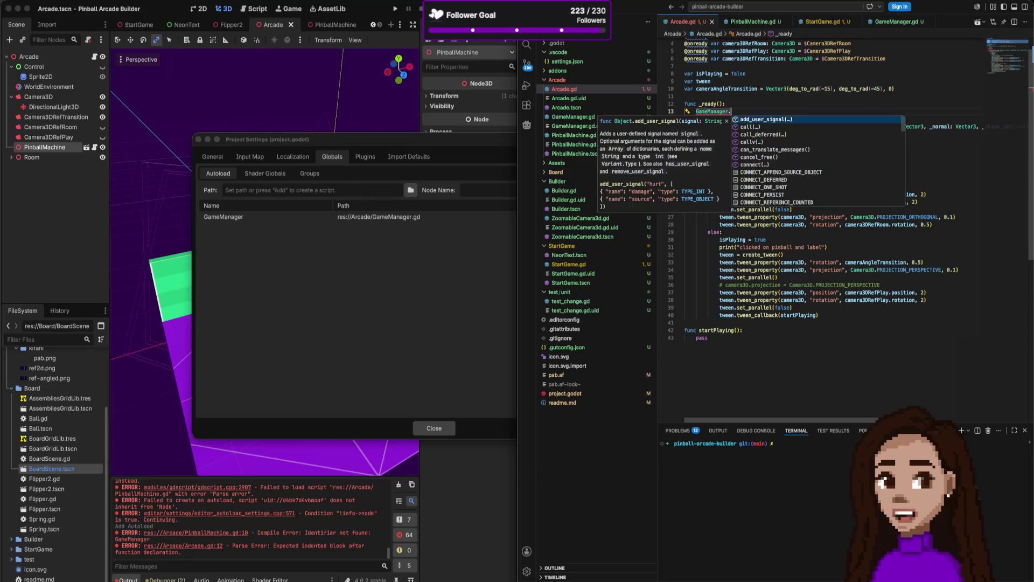
text(play)
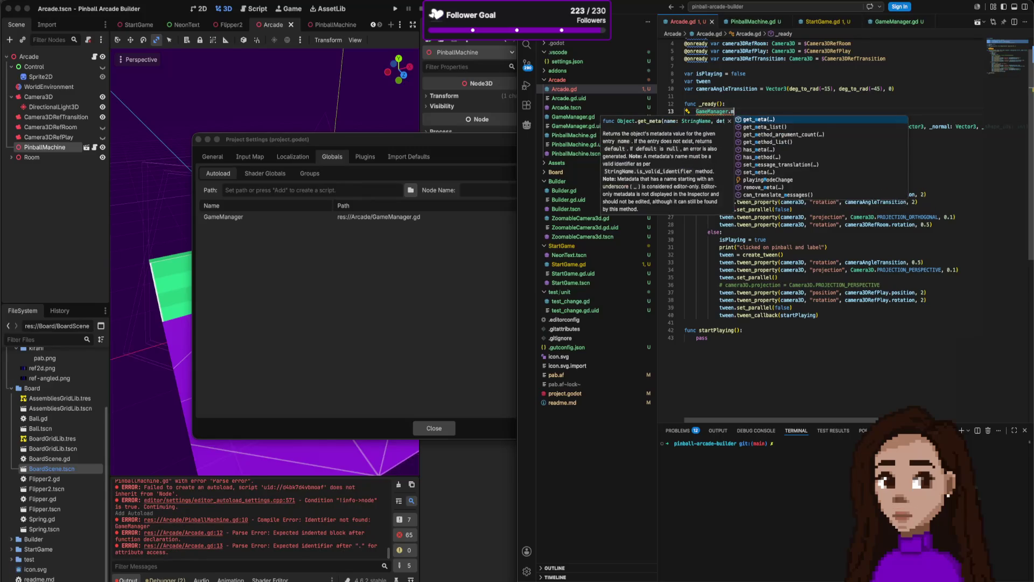
key(Tab)
text(.)
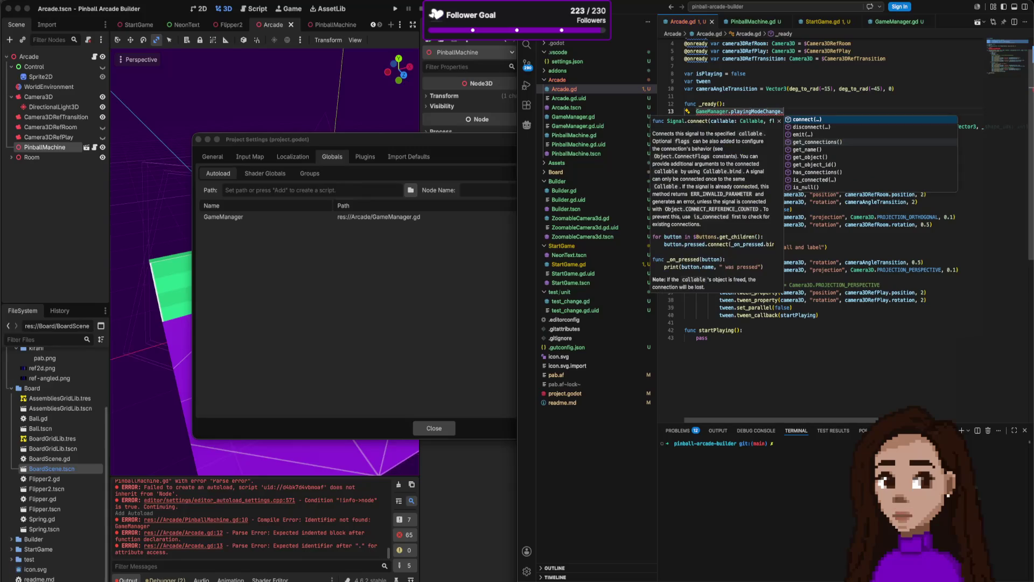
key(Tab)
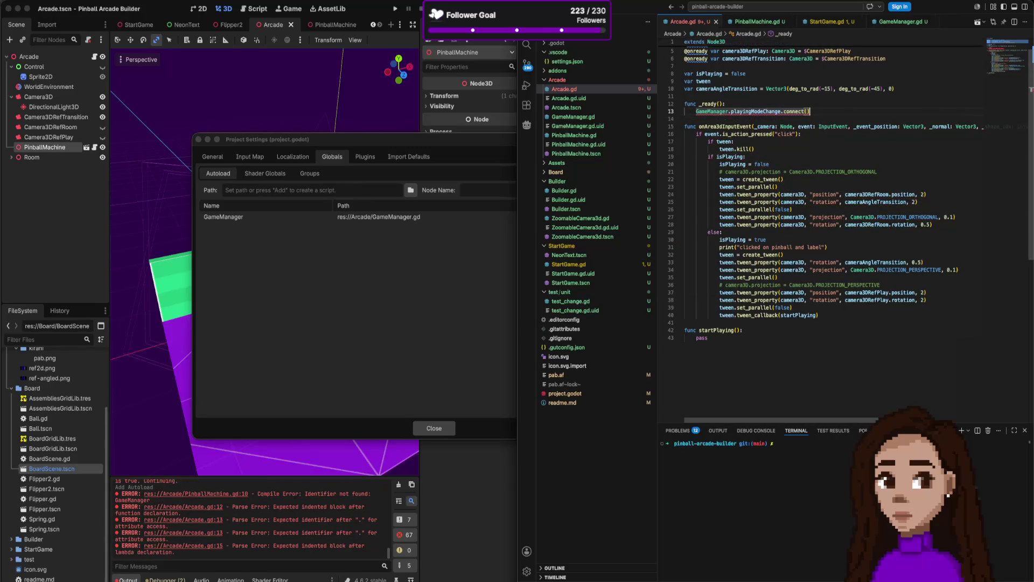
key(ctrl+s)
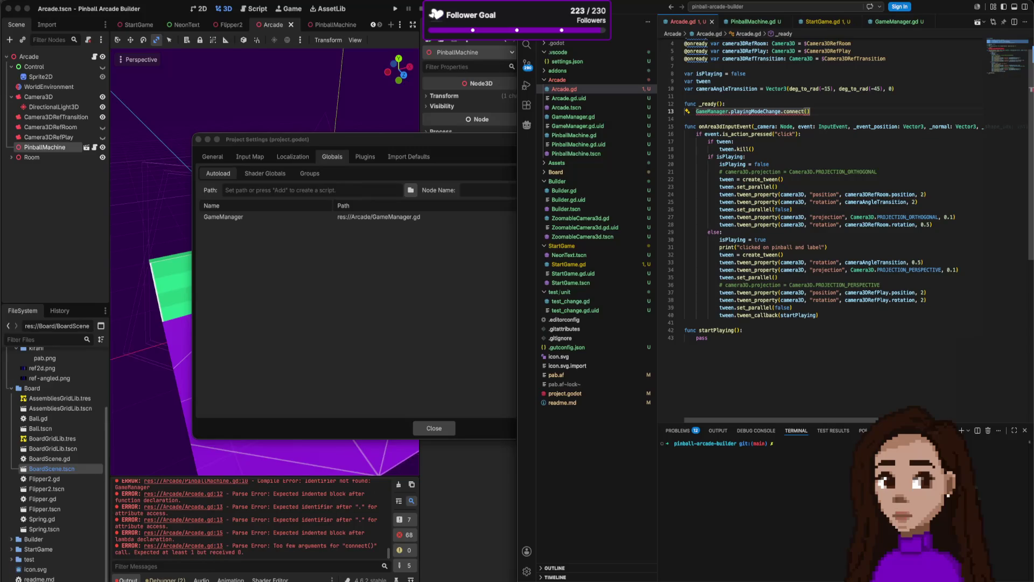
text(changePl)
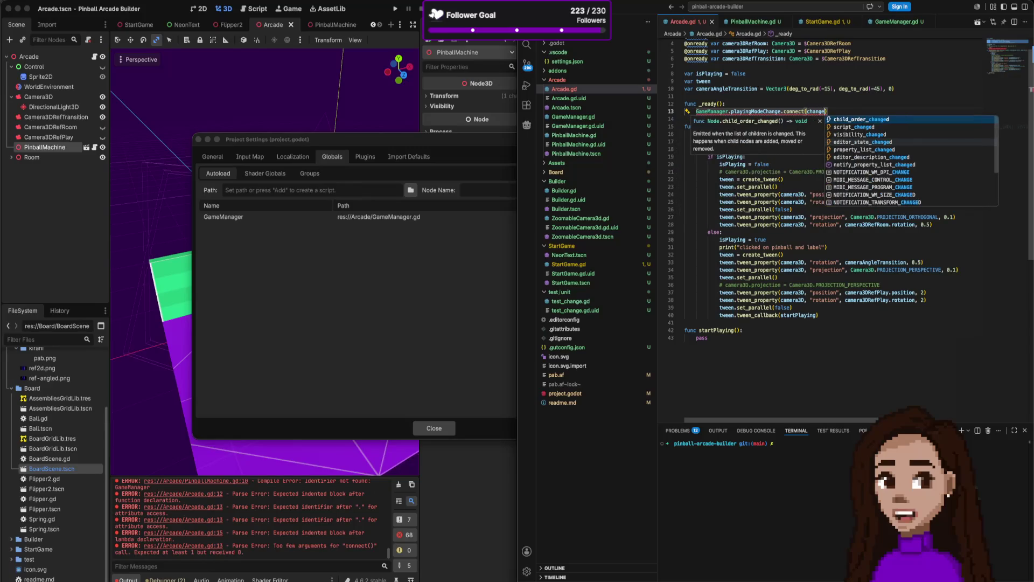
text(ayingMode)
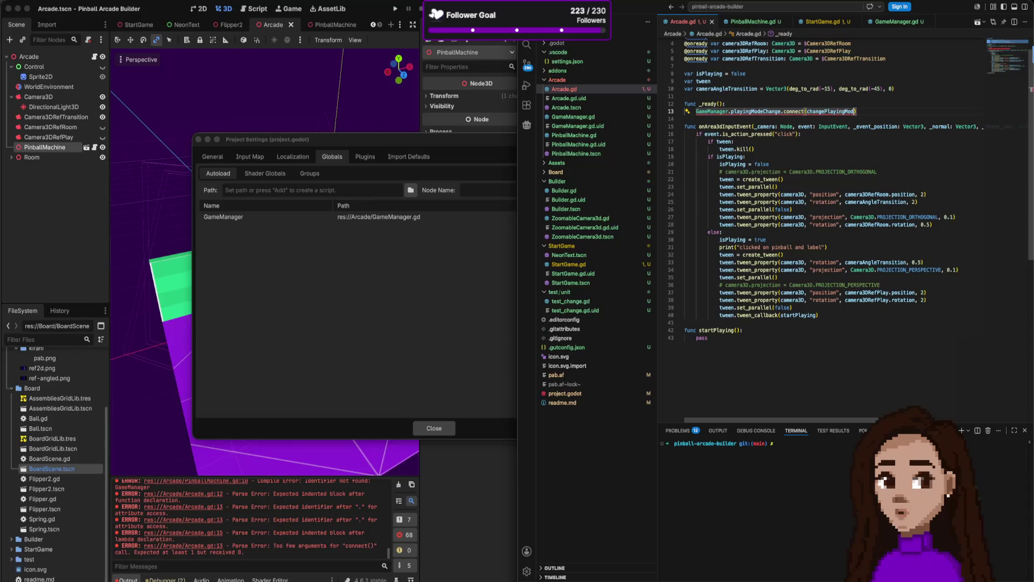
Pass onPlayingModeChange as the connected handler, trimming the extra 'change' from its name.
key(ctrl+s)
double_click(833, 112)
key(Left)
text(on)
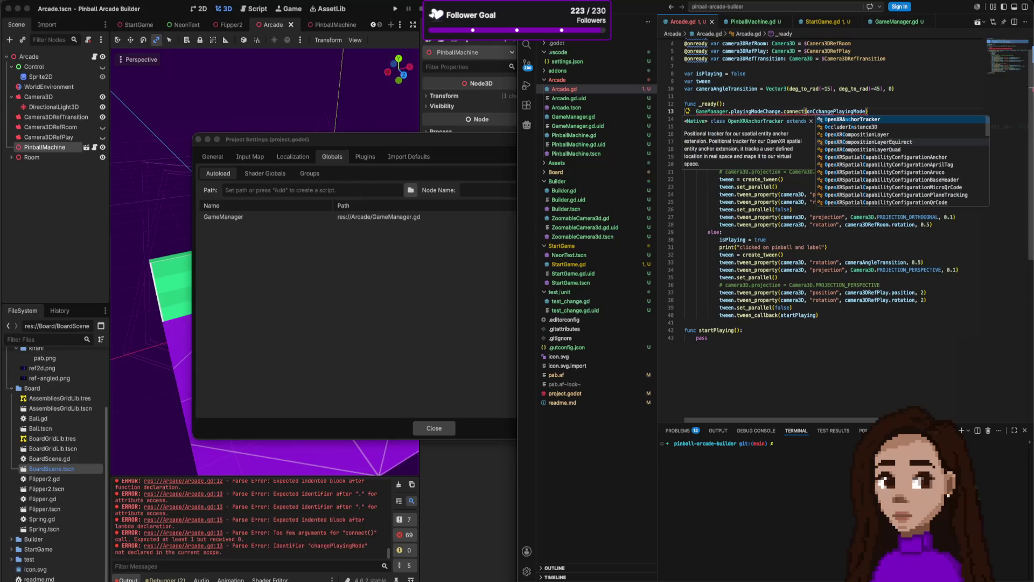
key(Delete)
key(Delete)
key(Delete)
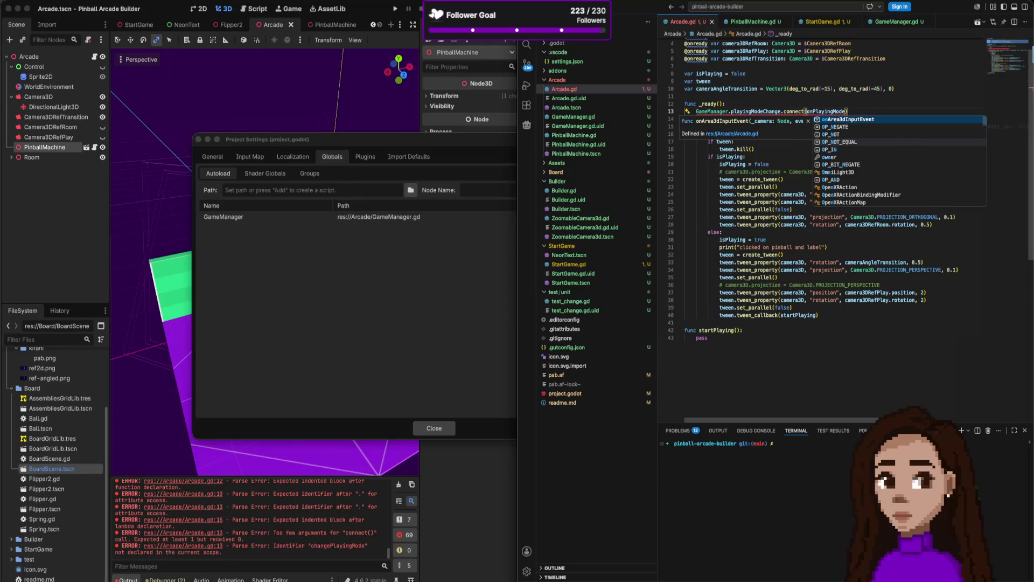
text(Chang)
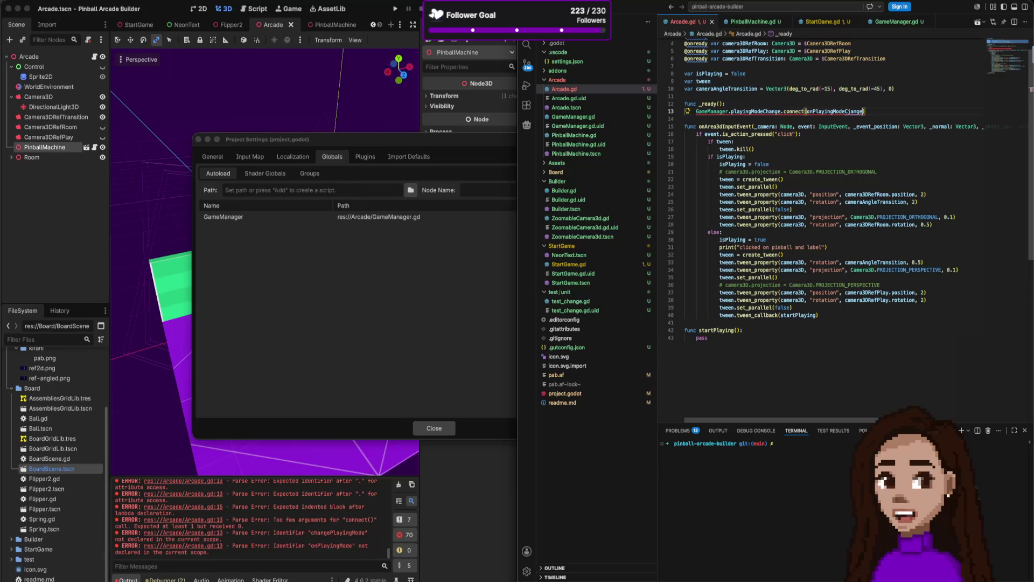
text(e)
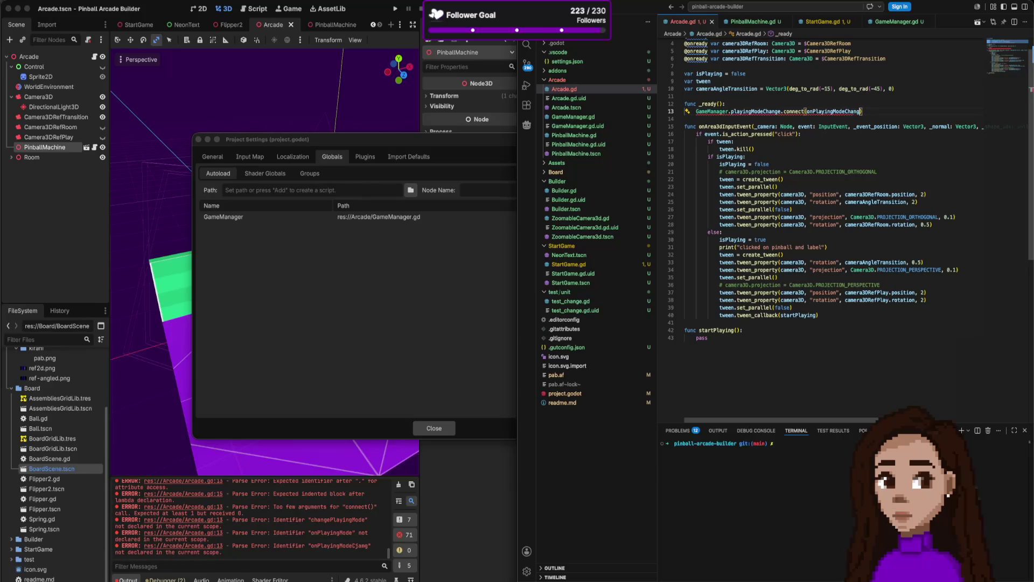
key(Return)
key(Return)
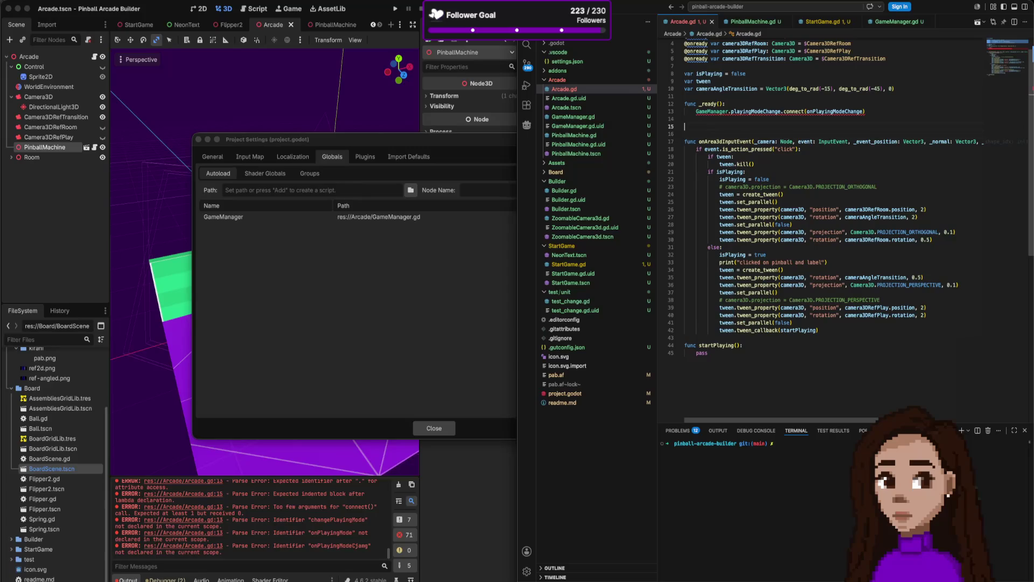
text(func onPl)
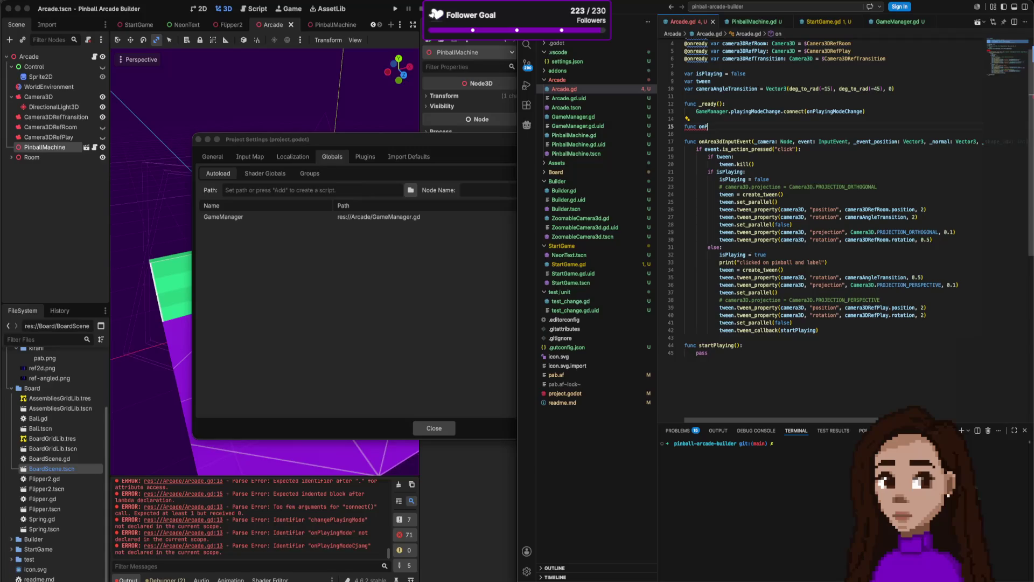
text(ayingModeChange)
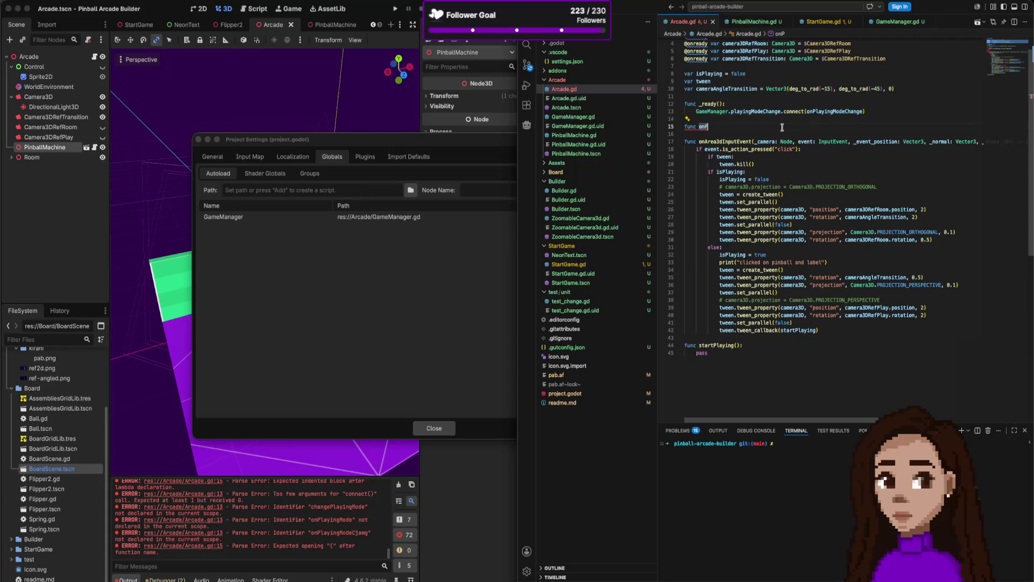
text(()
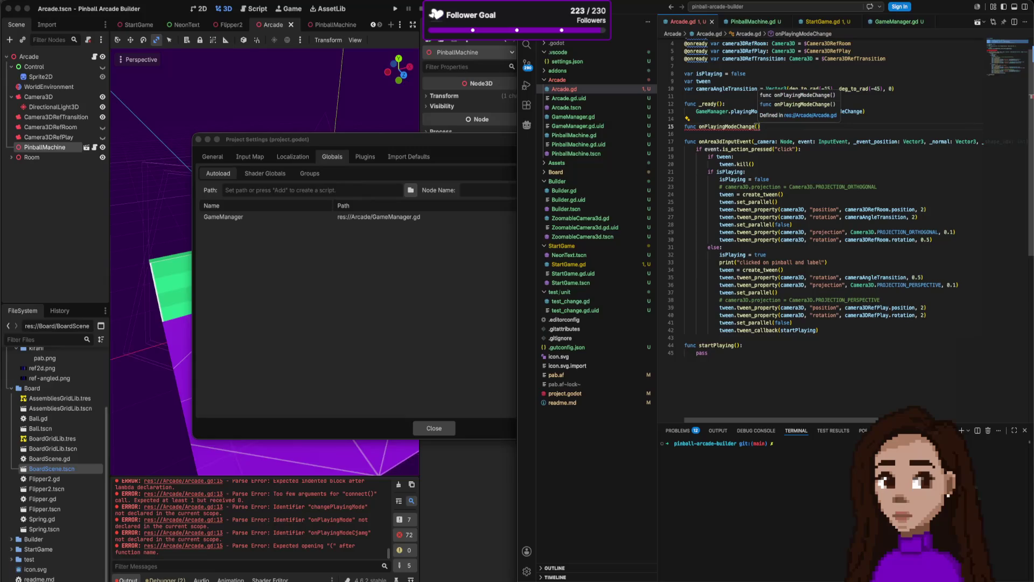
text(newPlayMode))
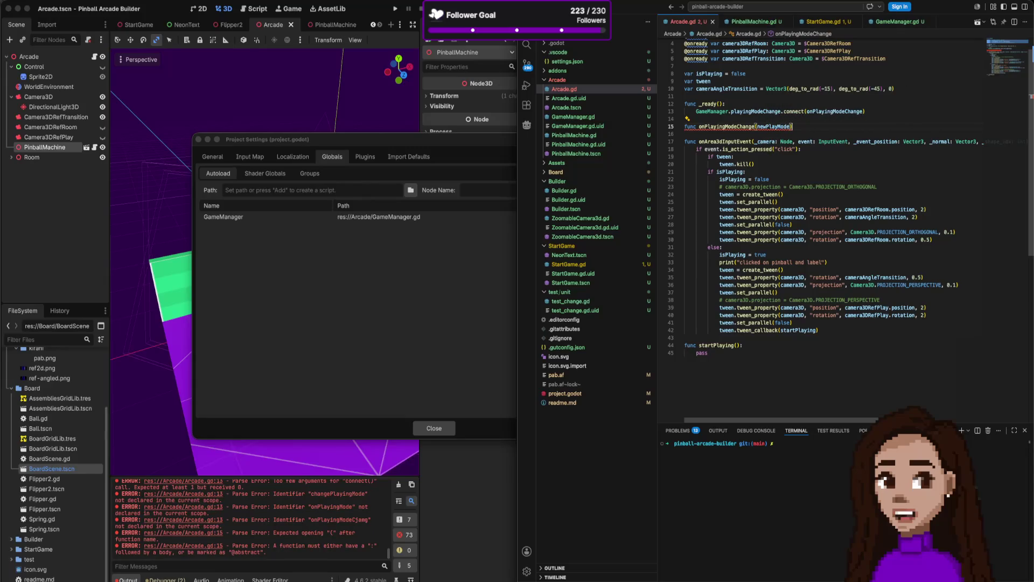
text(:)
Define onPlayingModeChange with its parameter renamed to isPlaying.
key(Return)
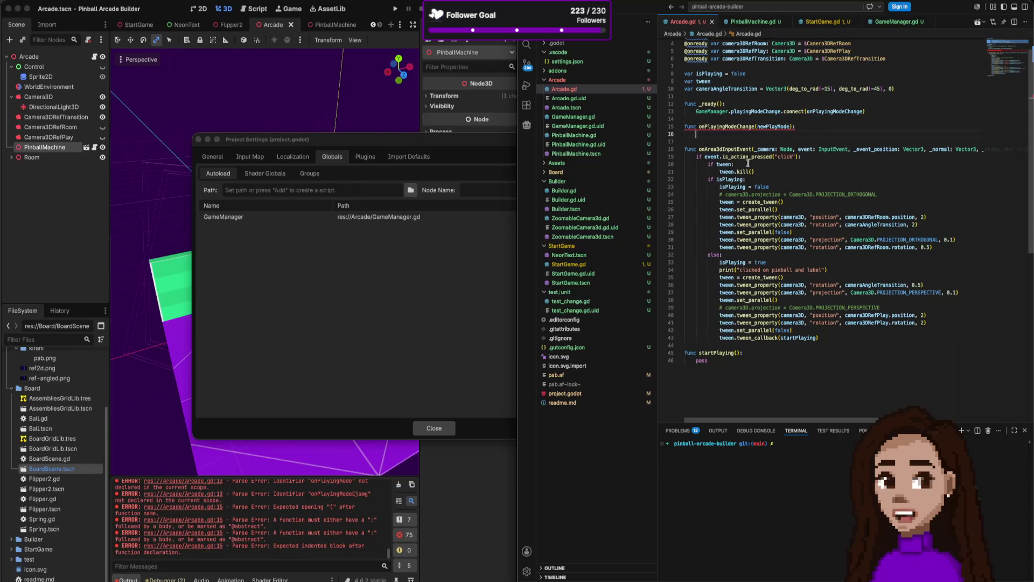
click(711, 164)
drag(710, 164, 750, 179)
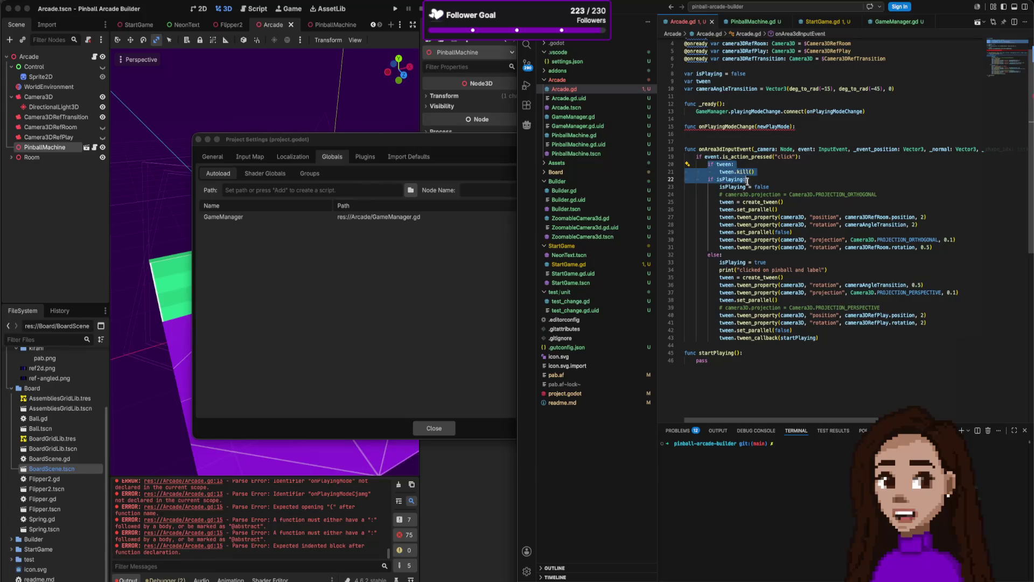
click(728, 174)
double_click(774, 127)
text(isPlaying)
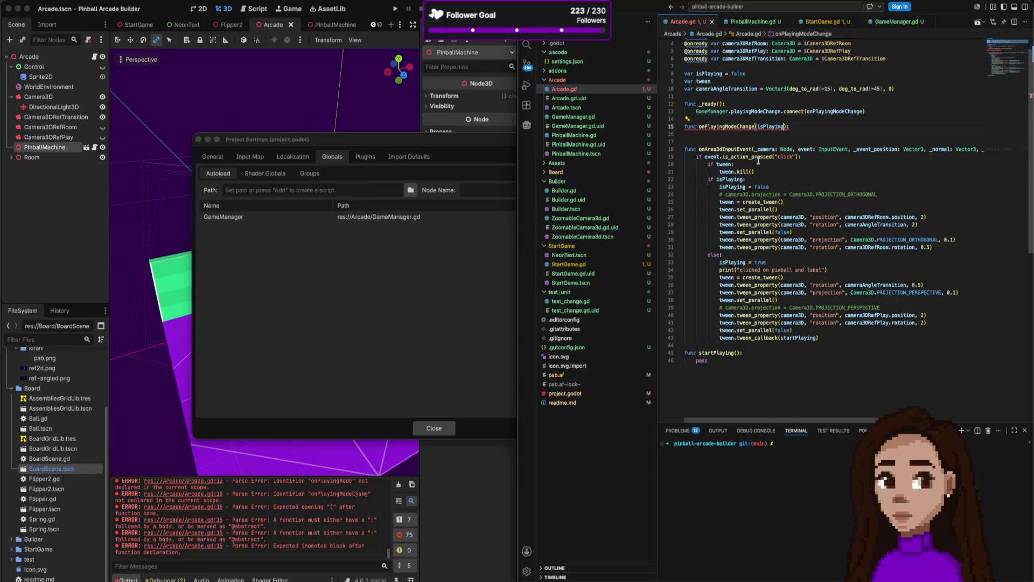
Move the camera tween block from onArea3dInputEvent into onPlayingModeChange and fix its indentation.
drag(703, 164, 754, 180)
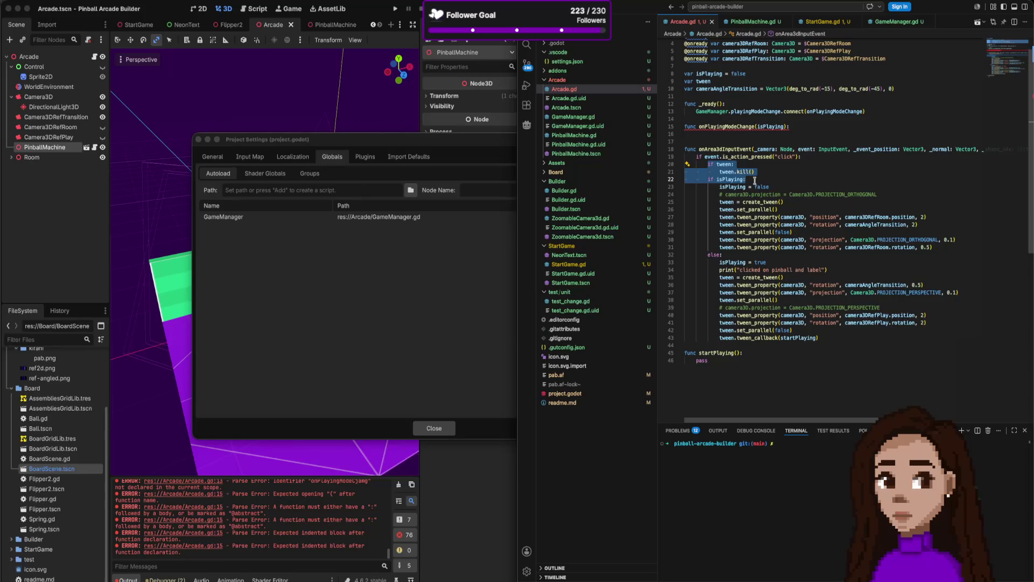
drag(754, 180, 824, 336)
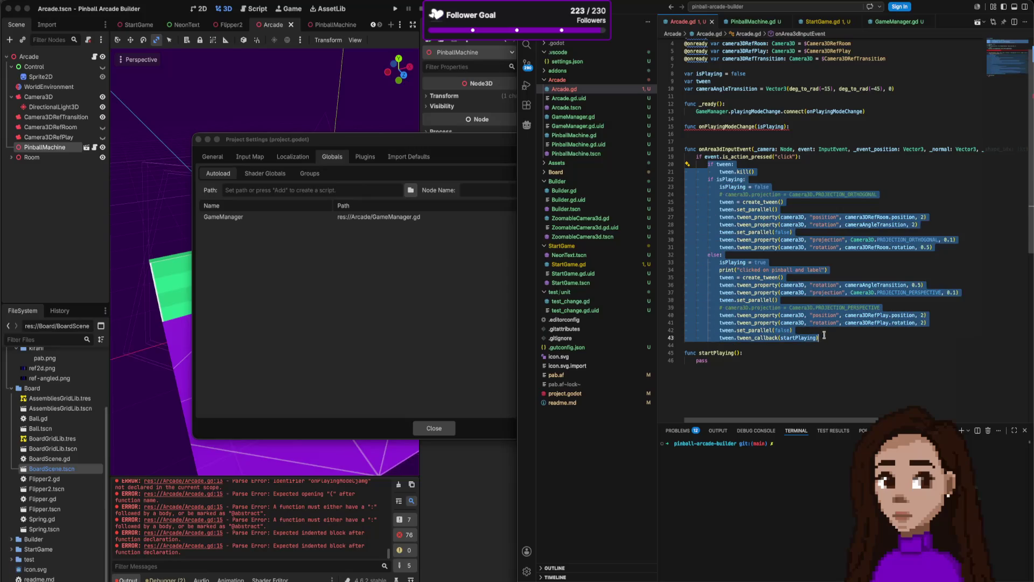
key(ctrl+x)
click(808, 129)
key(ctrl+v)
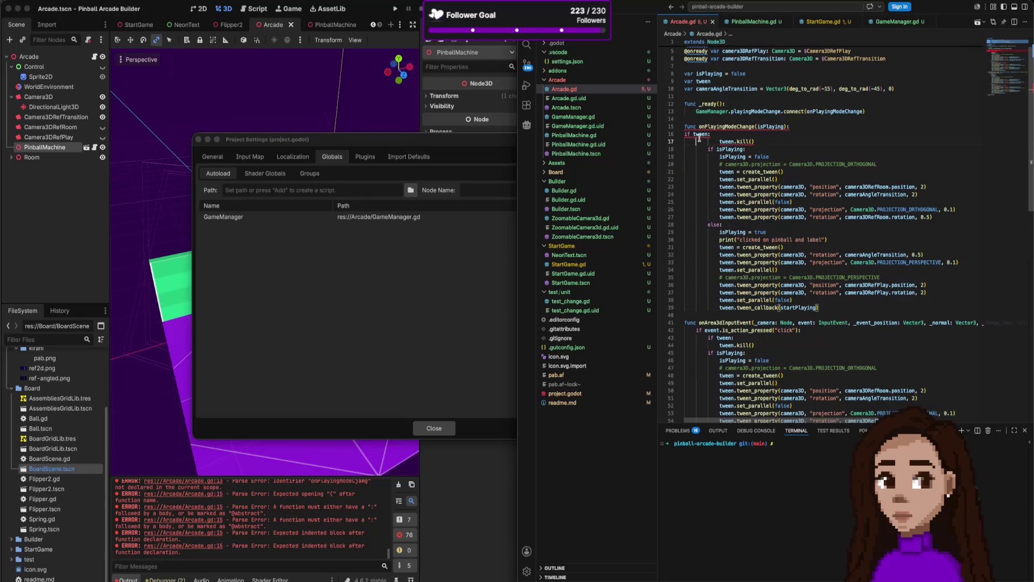
scroll(736, 143, up, 1)
mouse_move(687, 155)
mouse_down()
mouse_move(752, 245)
mouse_move(760, 330)
mouse_up()
key(shift+Tab)
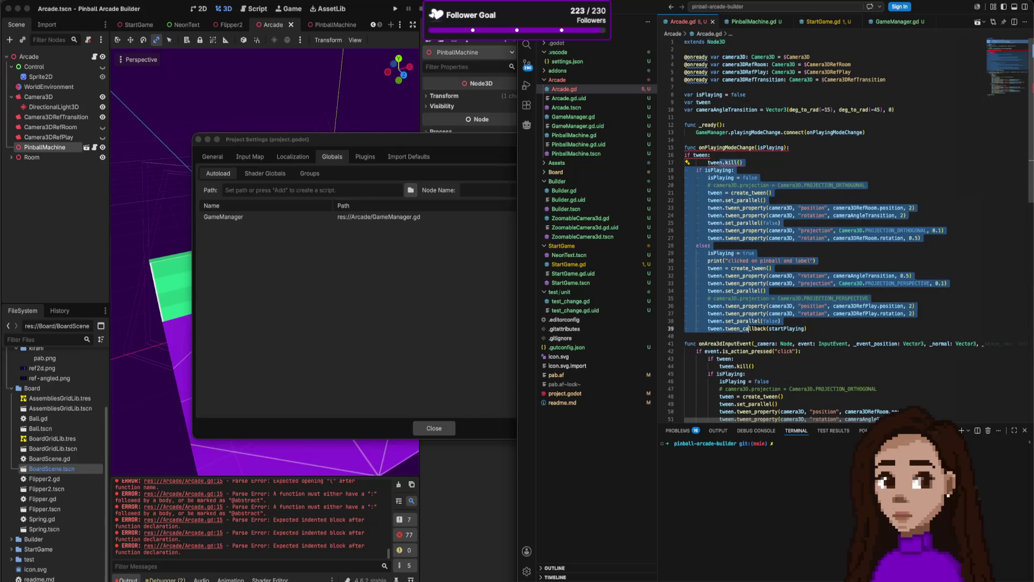
click(711, 154)
key(Tab)
Delete the isPlaying assignments, print call and commented projection line from the moved block.
double_click(748, 253)
drag(709, 177, 709, 185)
key(shift+Down)
key(BackSpace)
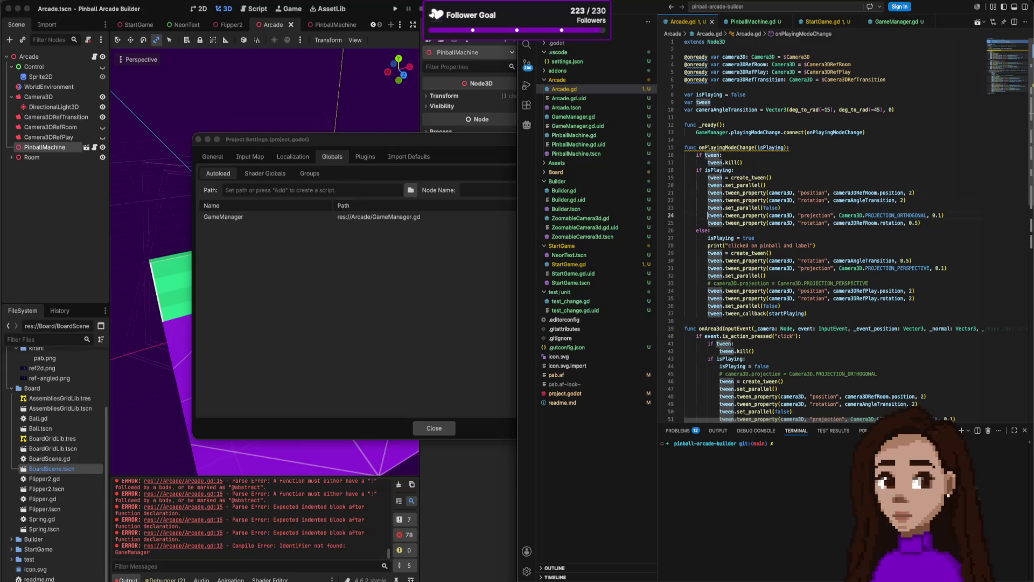
double_click(716, 238)
key(shift+Down)
key(shift+Down)
key(BackSpace)
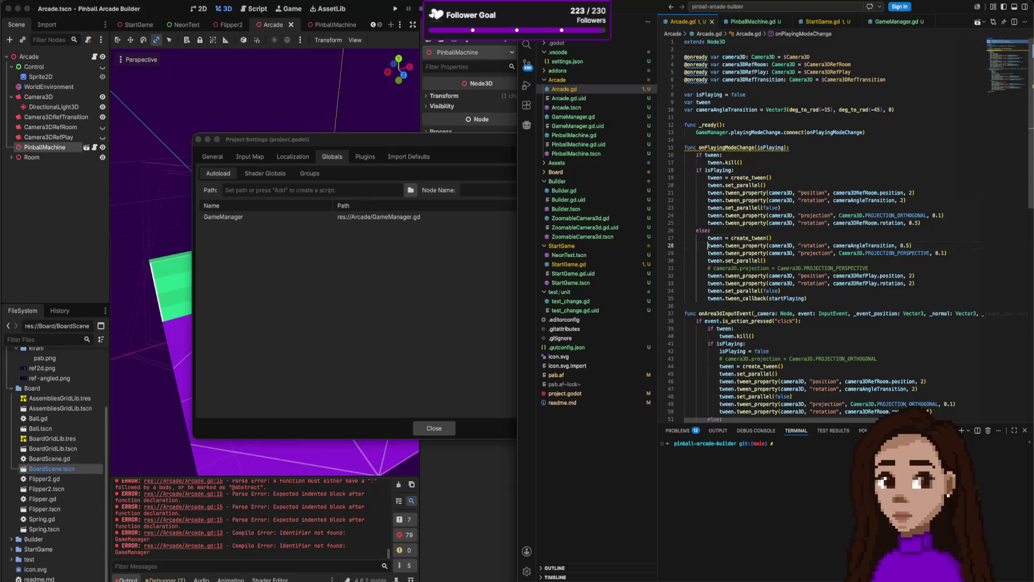
drag(709, 268, 709, 275)
key(BackSpace)
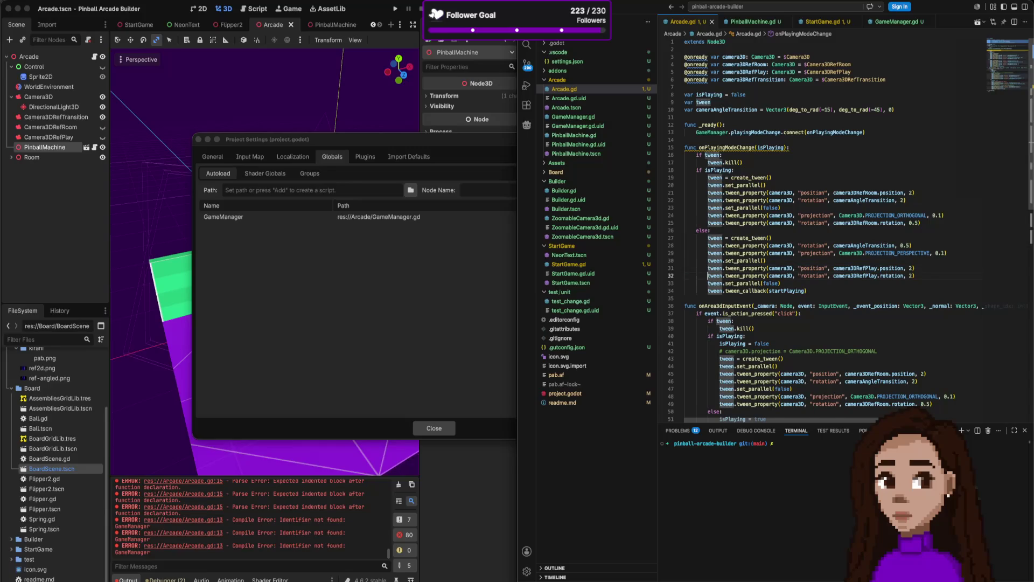
scroll(760, 242, down, 4)
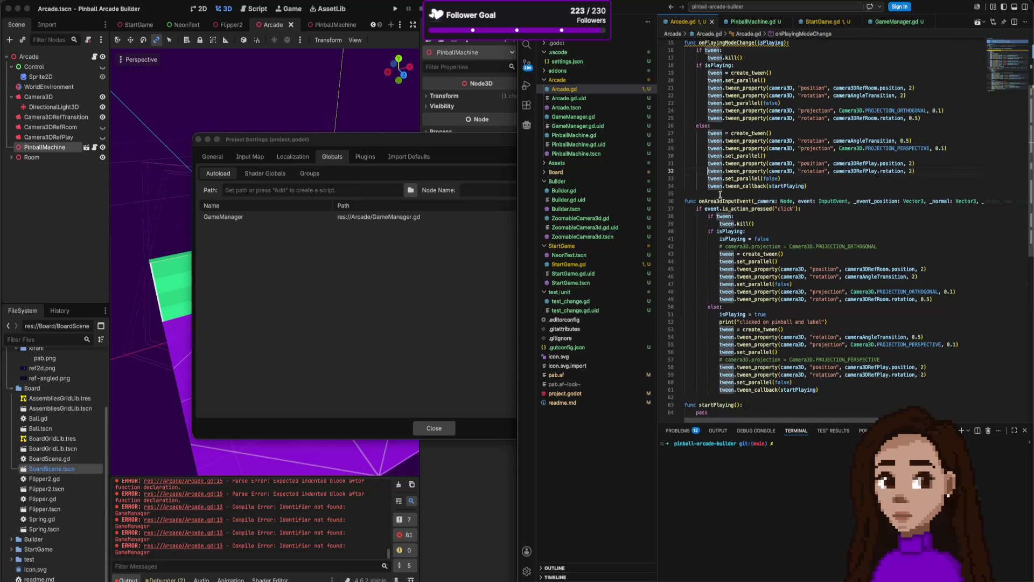
scroll(747, 307, down, 3)
Remove the old onArea3dInputEvent handler, keeping the startPlaying callback function.
drag(753, 361, 699, 372)
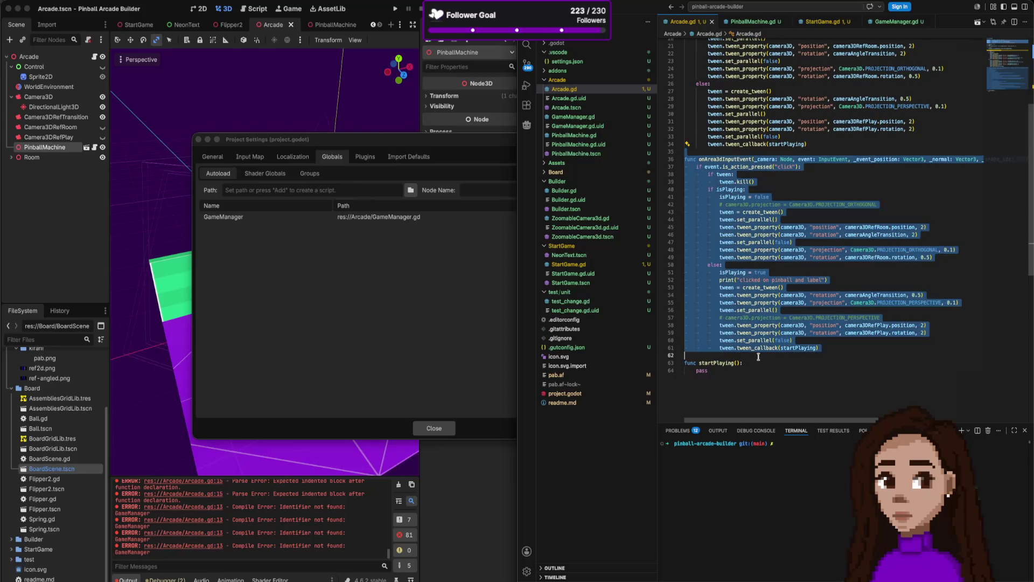
key(BackSpace)
key(ctrl+s)
key(ctrl+z)
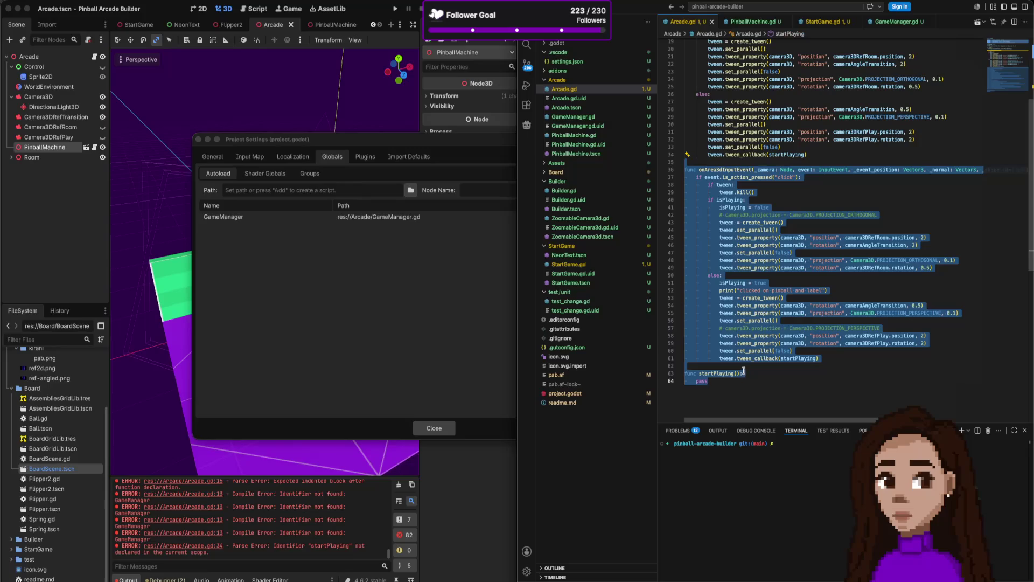
click(745, 366)
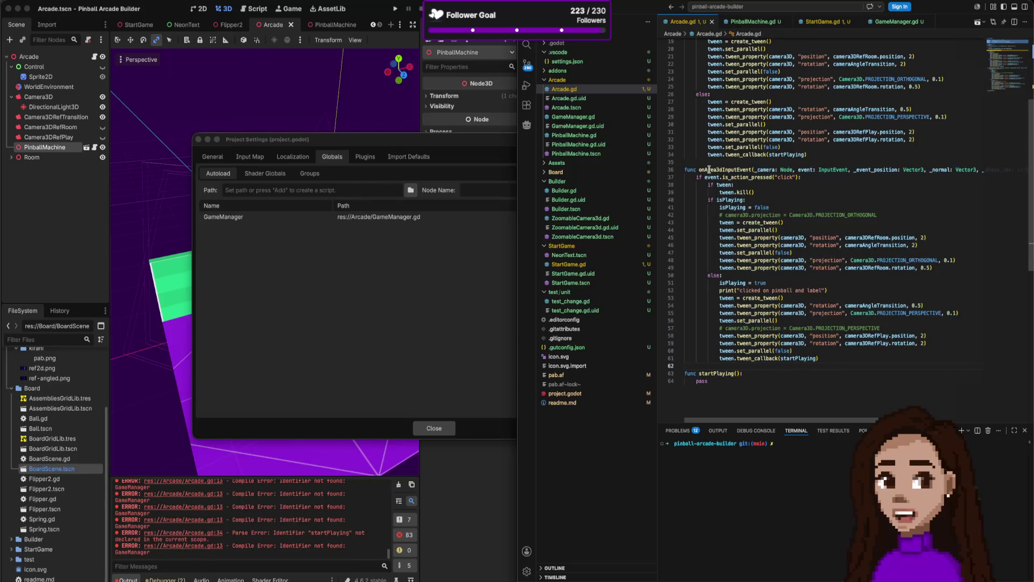
shift+click(685, 169)
key(BackSpace)
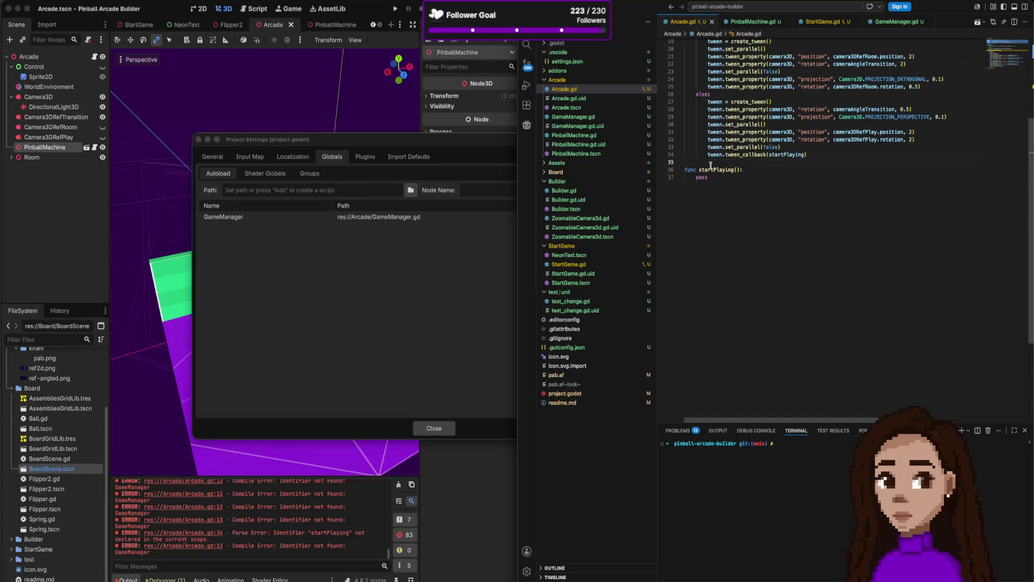
scroll(710, 168, up, 5)
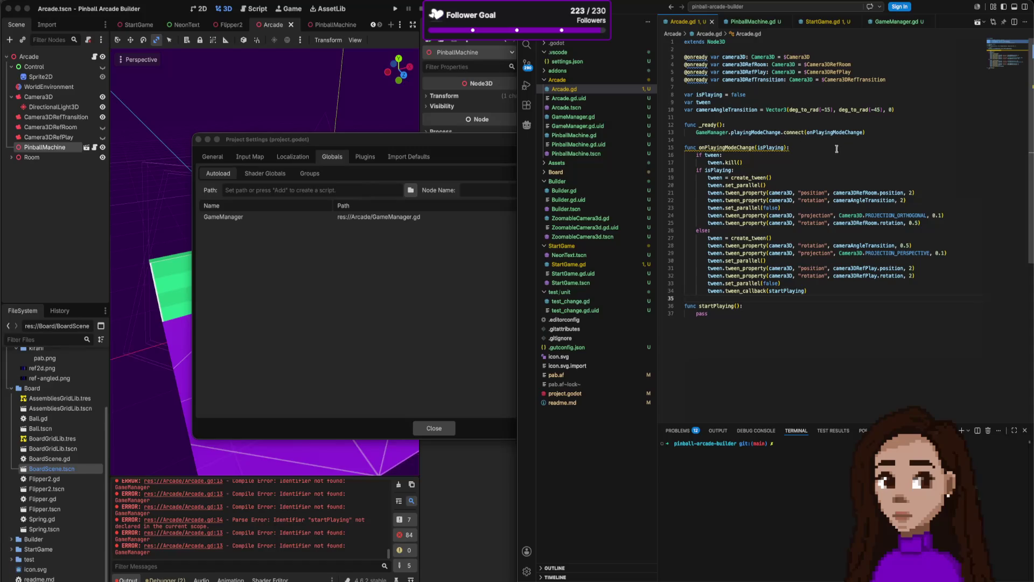
Replace startPlaying's pass with a GameManager.finishAnimation() call.
double_click(785, 290)
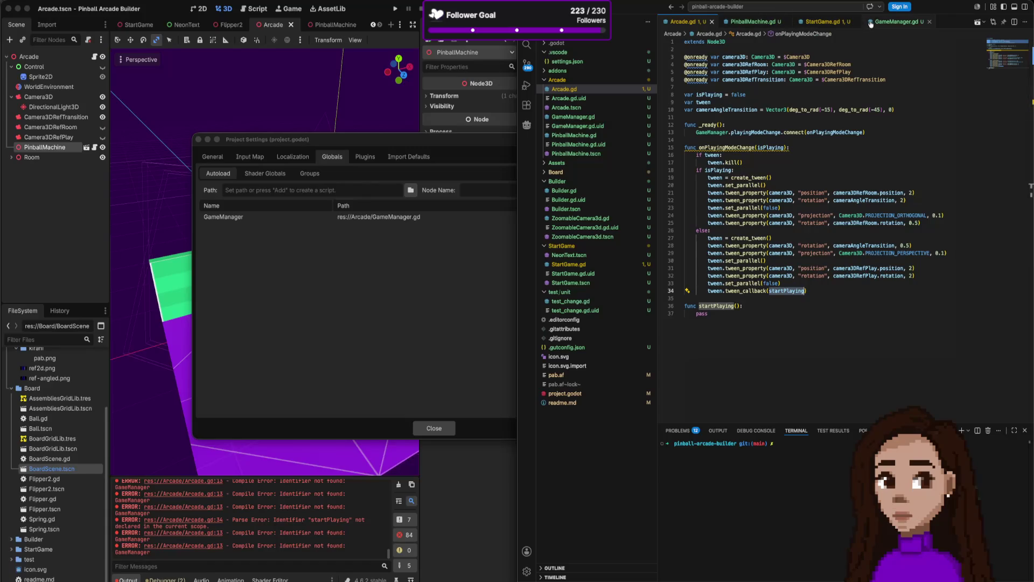
click(893, 22)
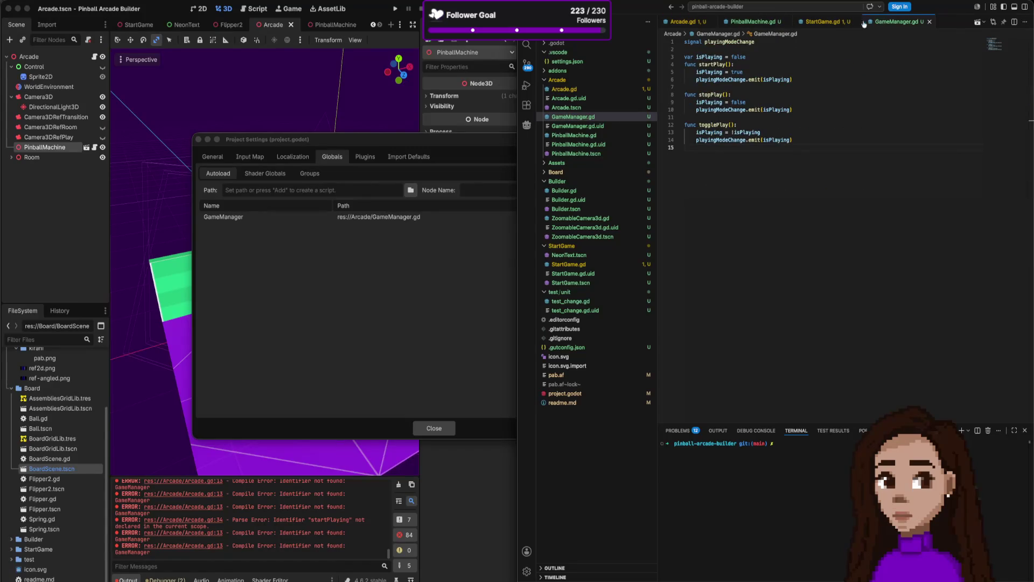
click(701, 23)
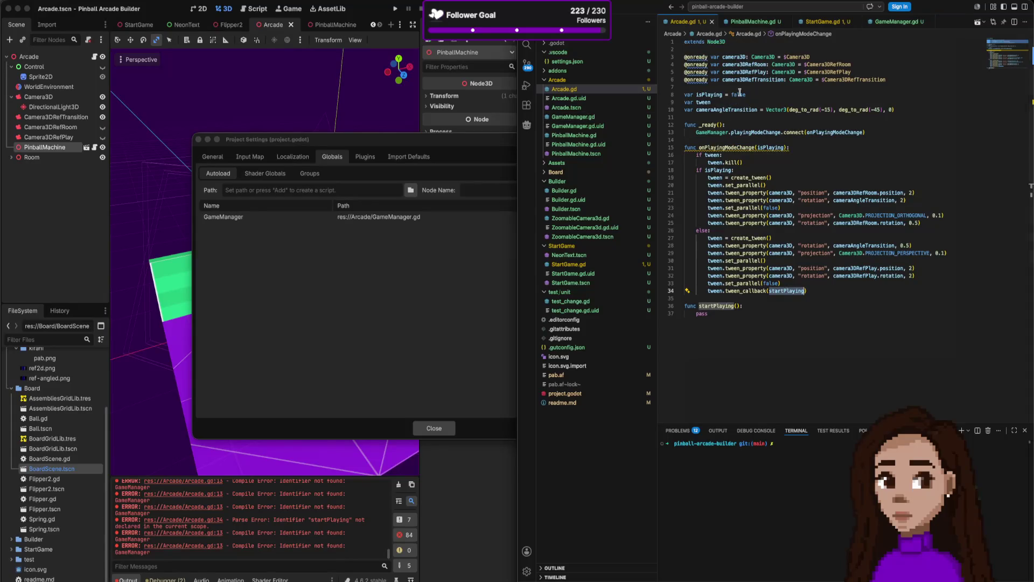
double_click(701, 313)
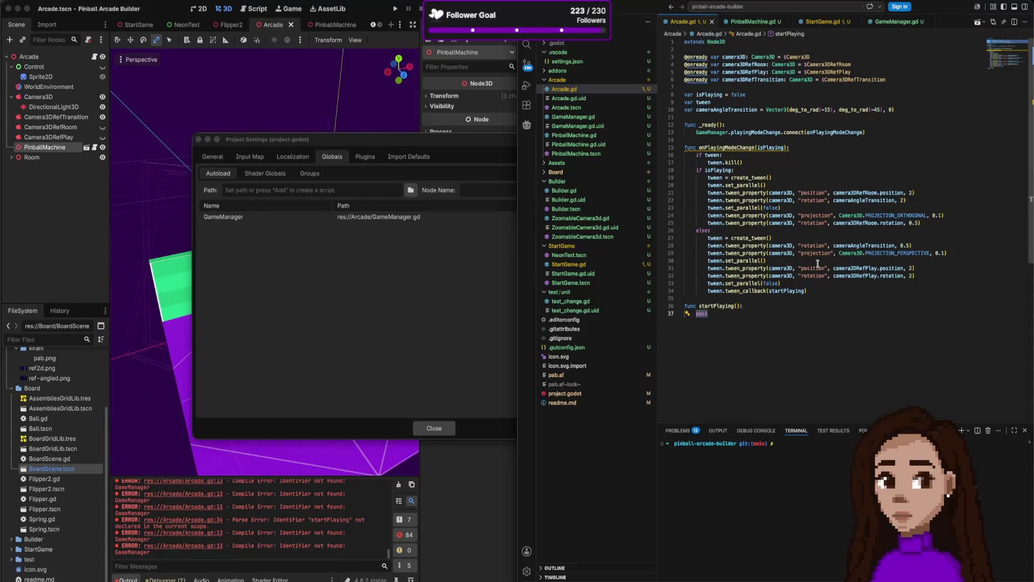
text(Game)
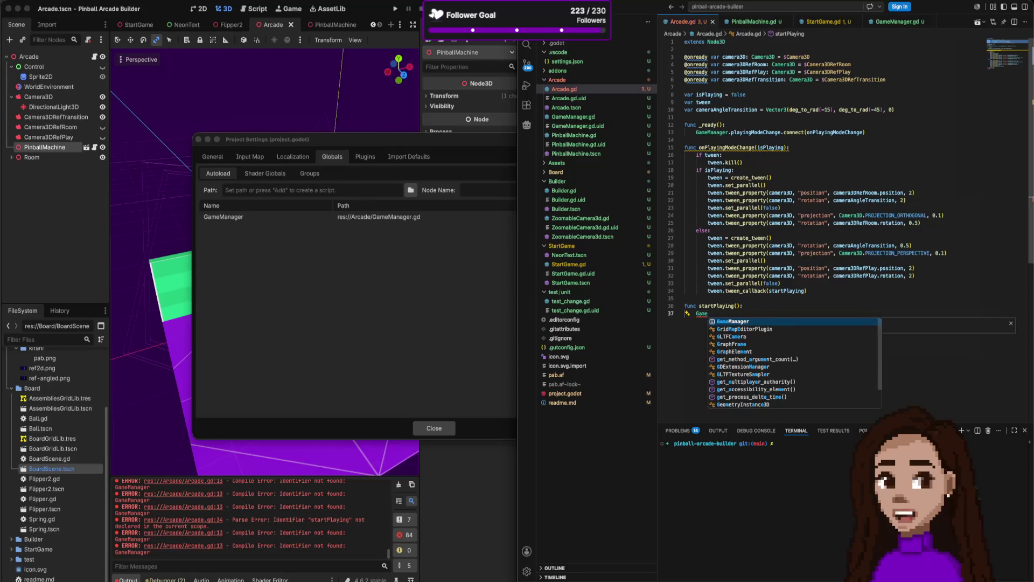
key(Tab)
text(.)
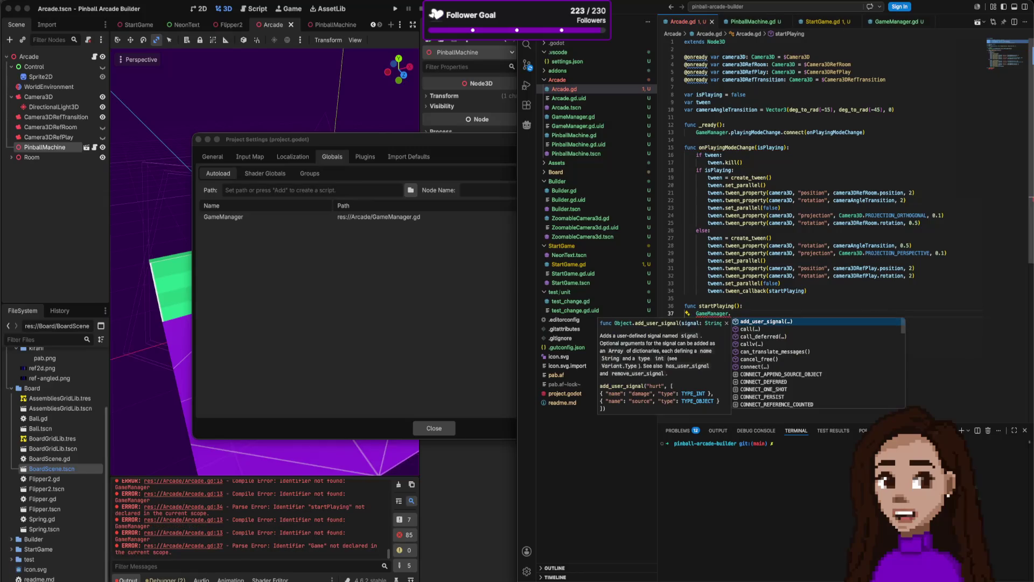
text(fo)
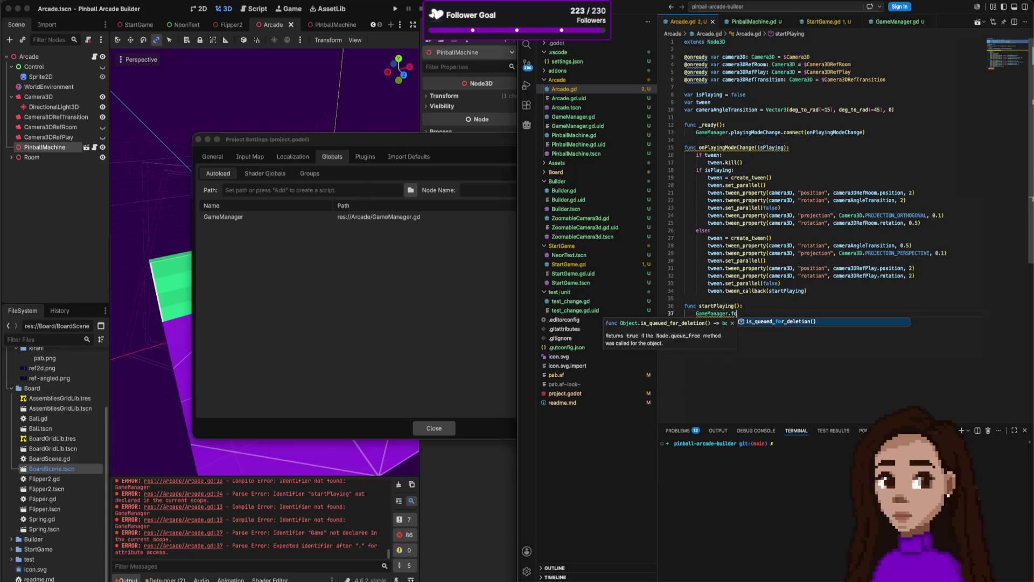
key(BackSpace)
text(ini)
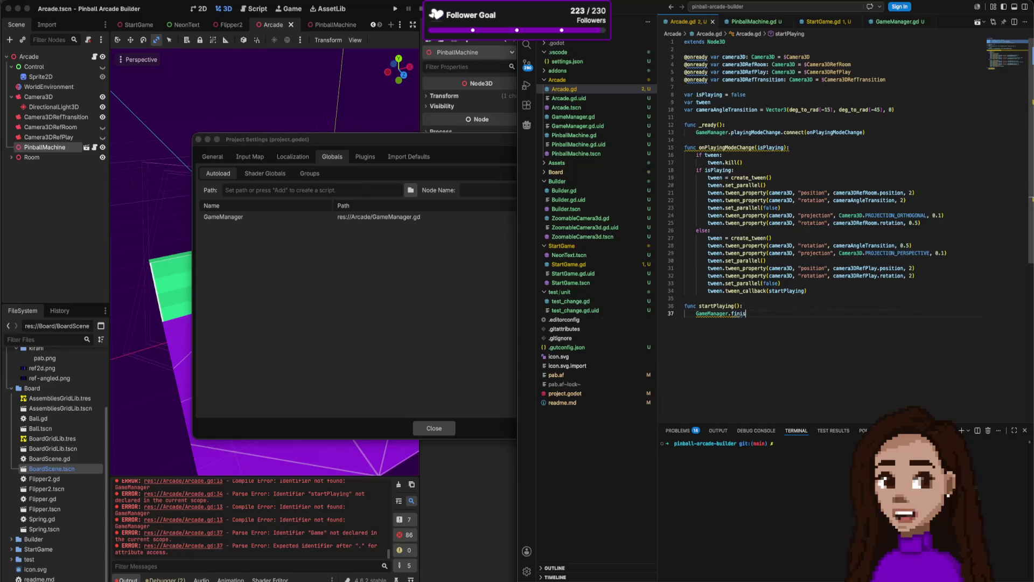
text(shAnimation()
key(Right)
double_click(749, 315)
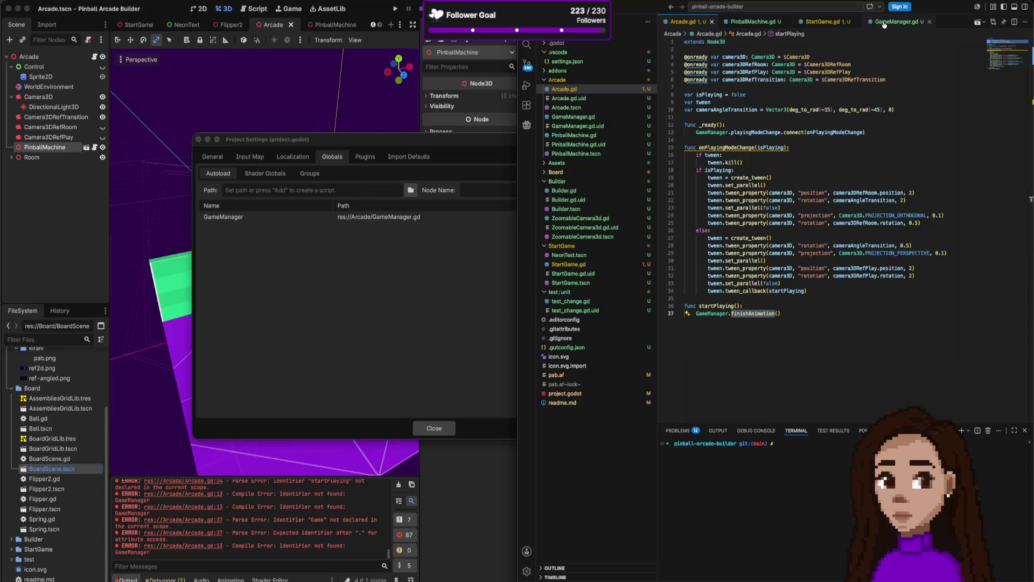
click(573, 117)
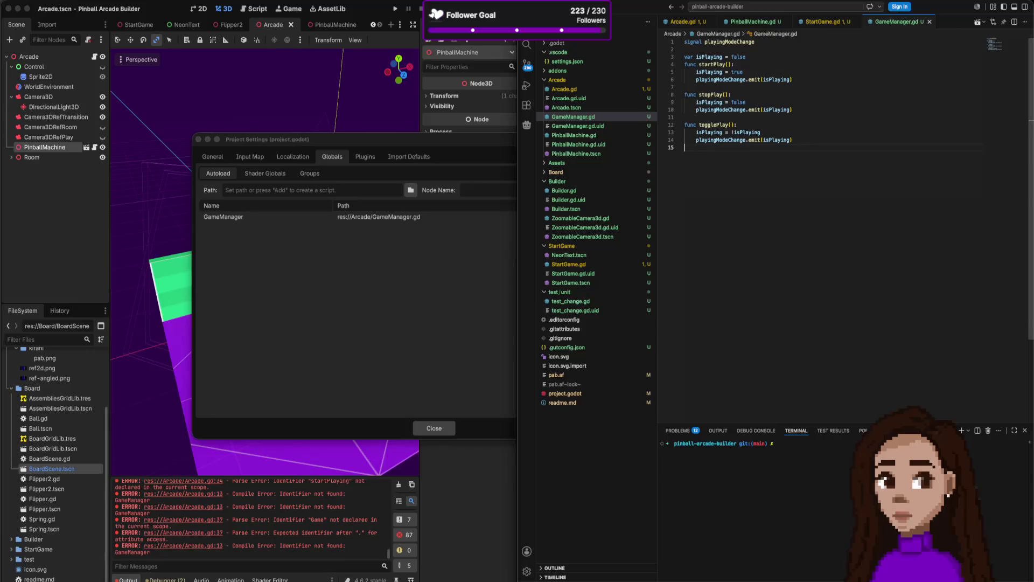
Add an empty finishAnimation function to GameManager.gd after togglePlay.
key(Return)
text(func finishAnimation())
text(:)
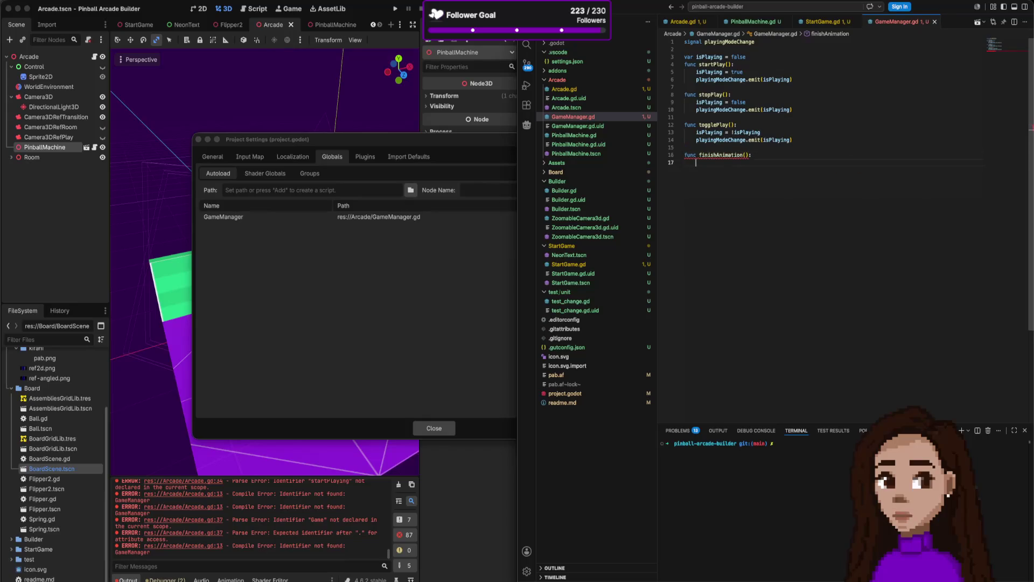
key(Return)
text(l)
key(BackSpace)
text(pass)
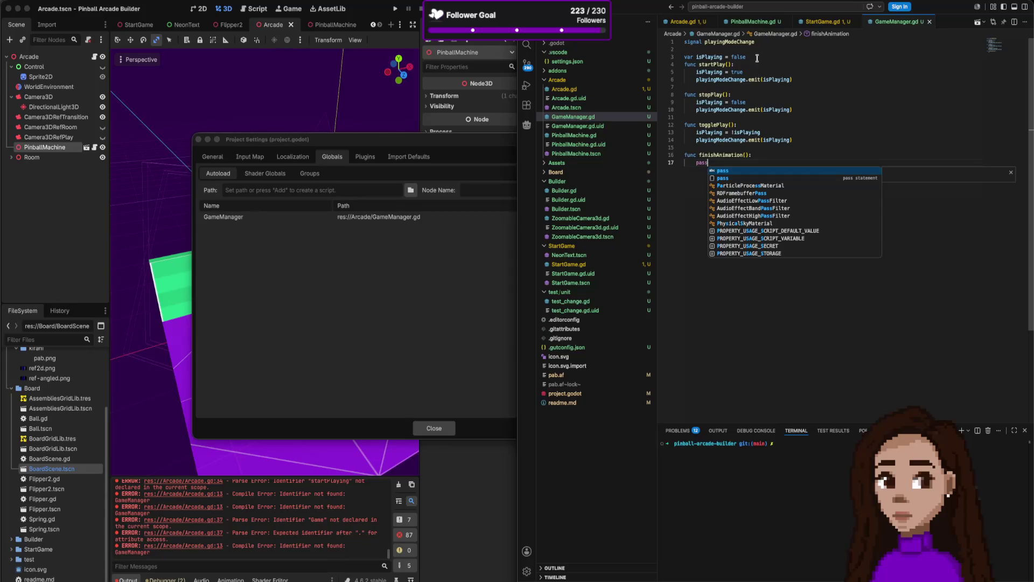
key(Escape)
Declare isAnimationFinish = false below isPlaying and reset it inside startPlay.
click(757, 57)
key(Return)
text(var isAnima)
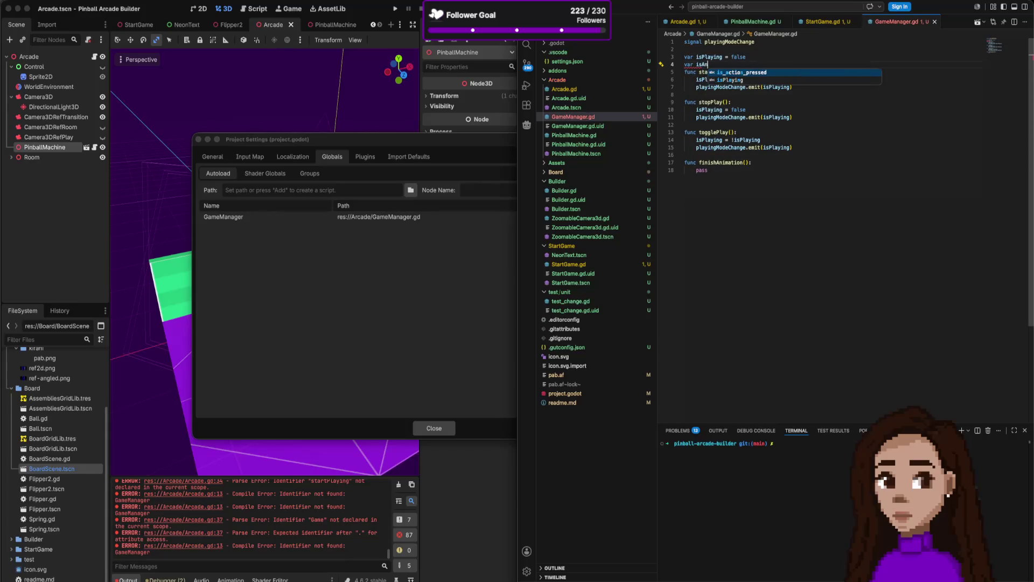
text(tionFinish)
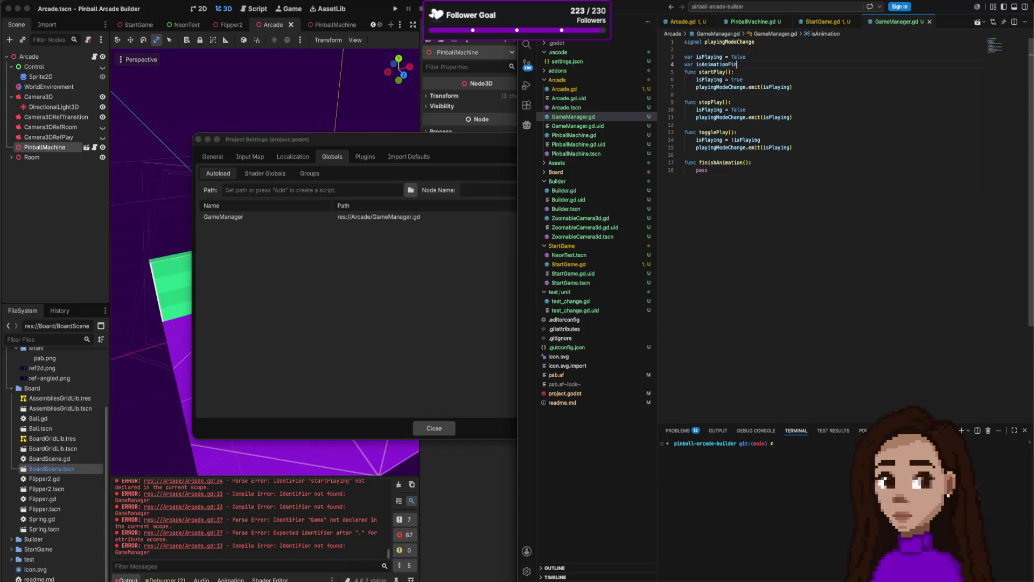
text( = f)
text(alse)
key(Escape)
key(shift+alt+Down)
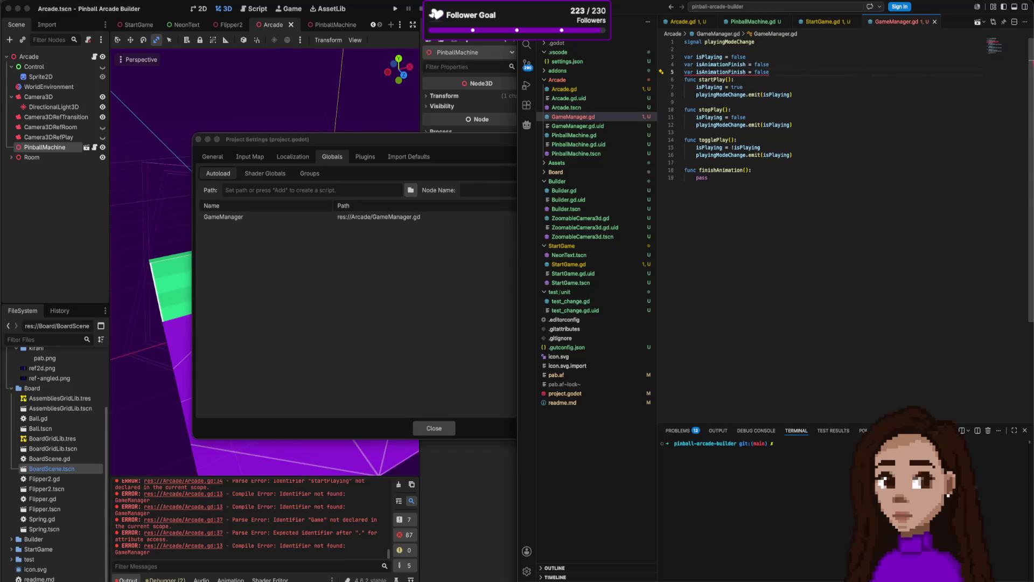
key(alt+Down)
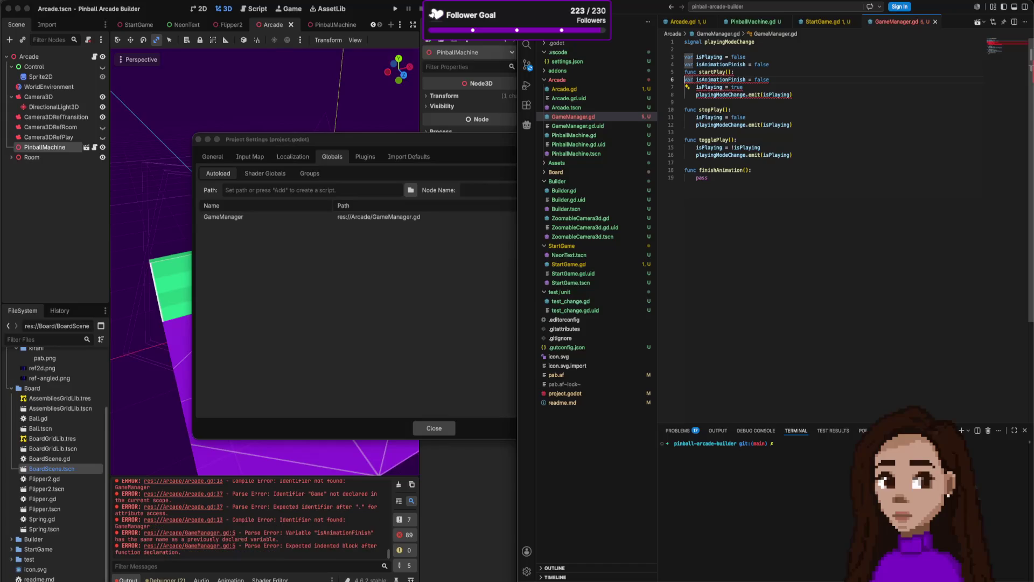
key(BackSpace)
key(BackSpace)
key(BackSpace)
key(Tab)
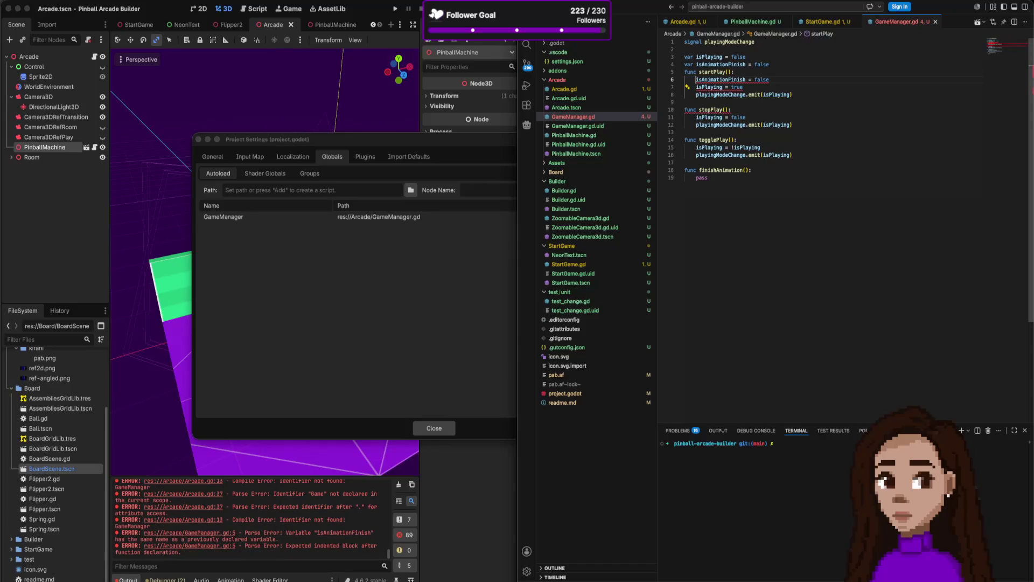
Copy the isAnimationFinish = false reset into stopPlay and togglePlay.
key(ctrl+c)
key(Down)
key(Down)
key(Down)
key(ctrl+v)
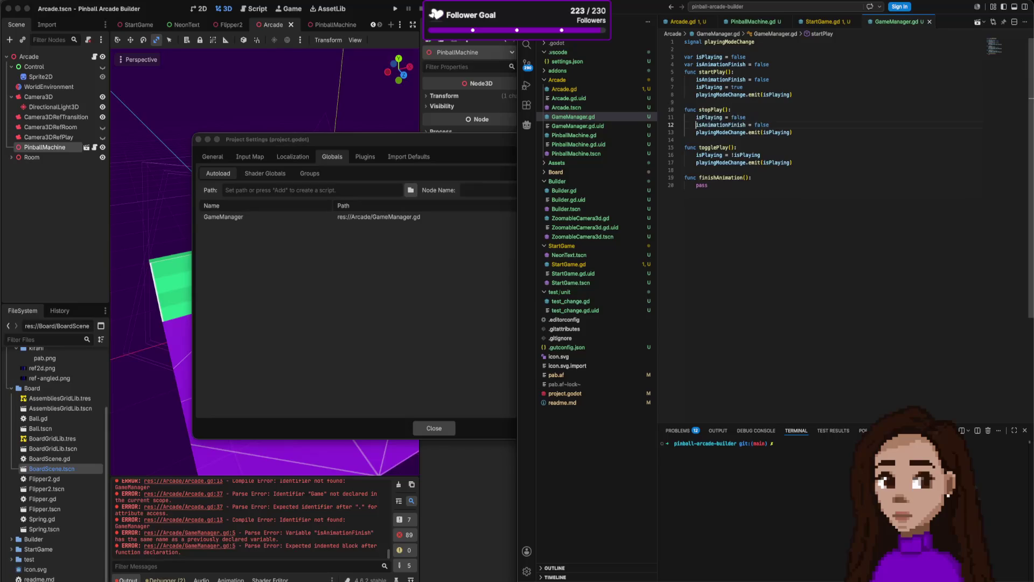
key(Down)
key(Down)
key(End)
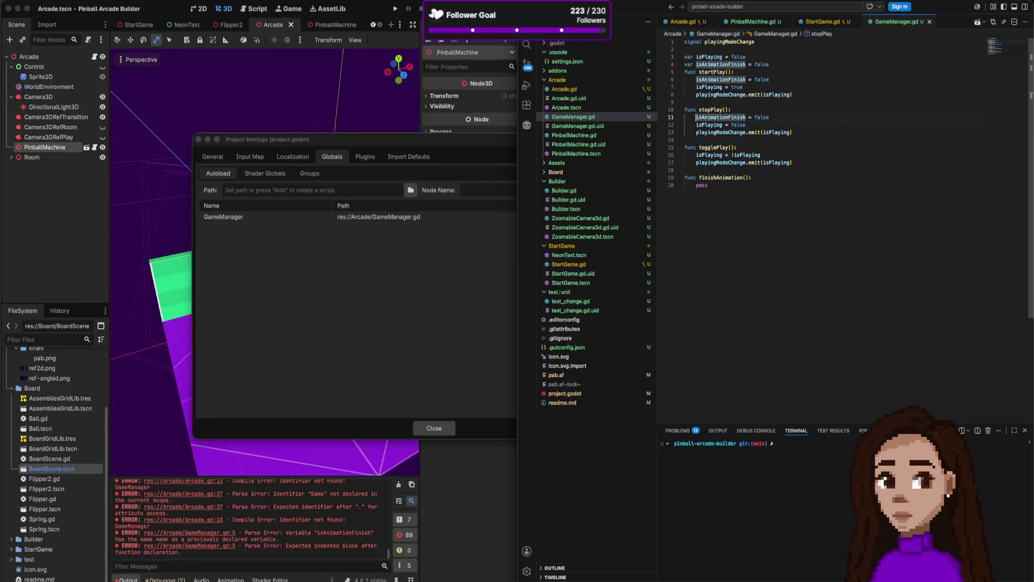
key(Return)
key(ctrl+v)
key(alt+Down)
key(alt+Down)
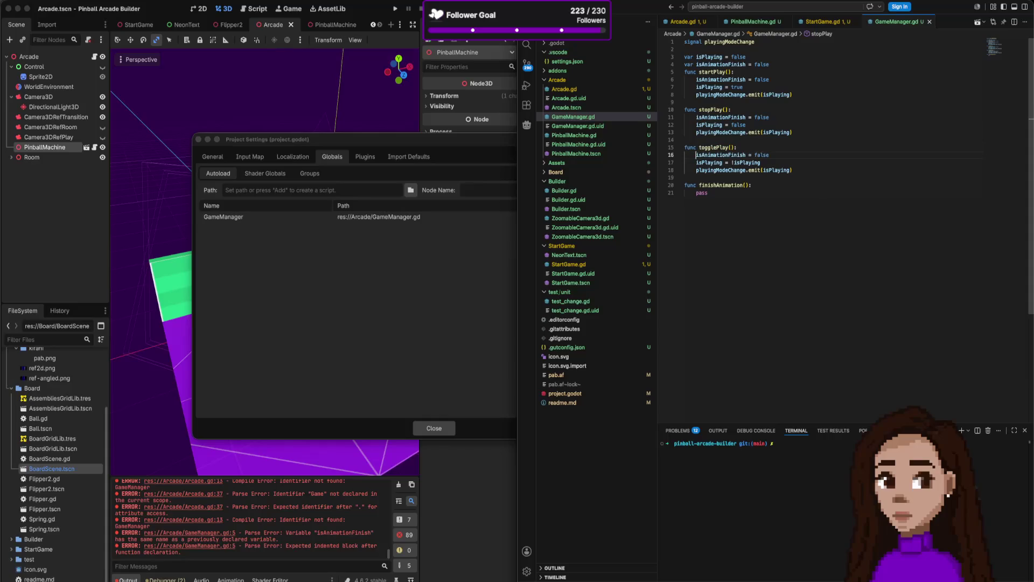
Make finishAnimation set isAnimationFinish to true instead of passing.
key(Down)
key(Down)
key(Down)
key(End)
key(Return)
key(ctrl+v)
key(Down)
key(ctrl+shift+Right)
key(BackSpace)
key(ctrl+shift+Left)
key(ctrl+shift+Left)
text(t)
key(ctrl+z)
key(ctrl+shift+Right)
text(tri)
key(BackSpace)
text(ue)
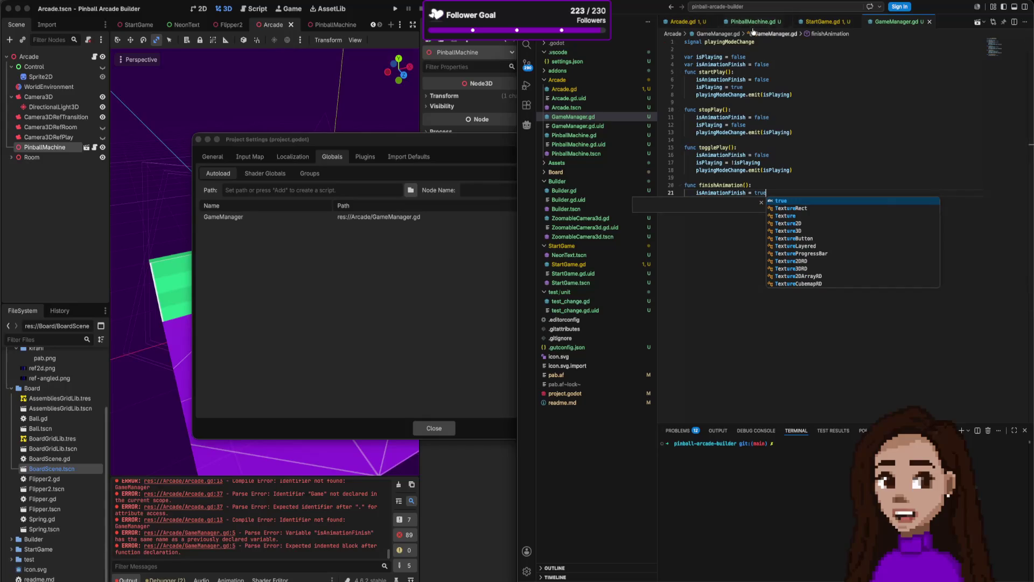
End the first tween branch in Arcade.gd with set_parallel(false) and tween_callback(startPlaying).
key(ctrl+Tab)
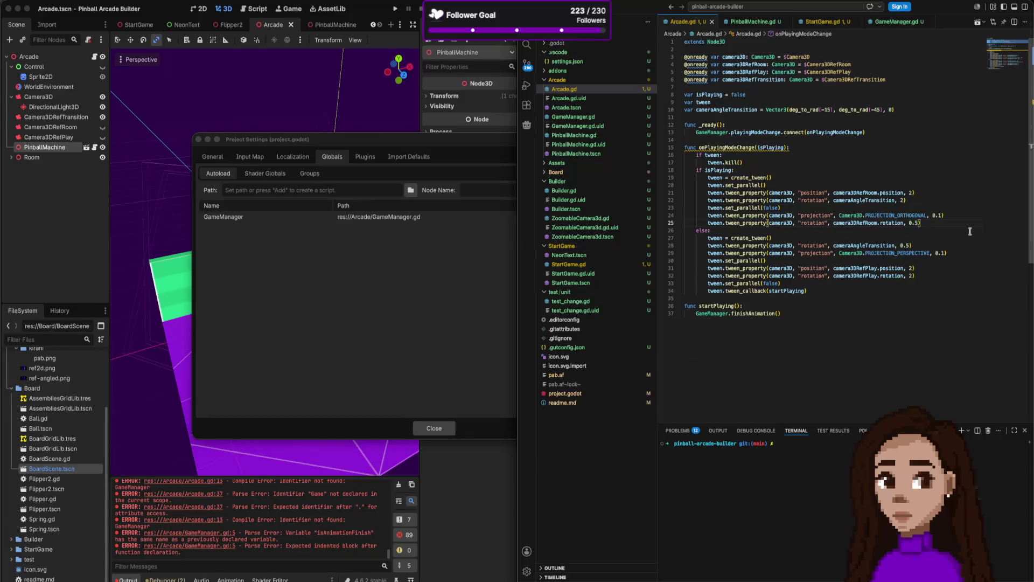
key(Down)
key(Down)
key(Down)
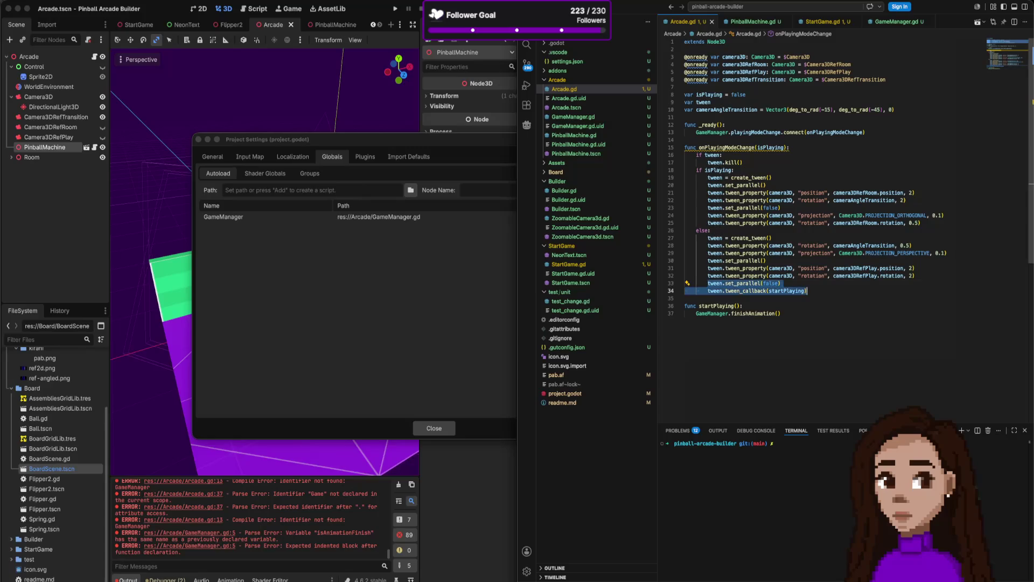
key(Up)
key(ctrl+v)
Rename the startPlaying symbol to finishAnimation everywhere.
key(Up)
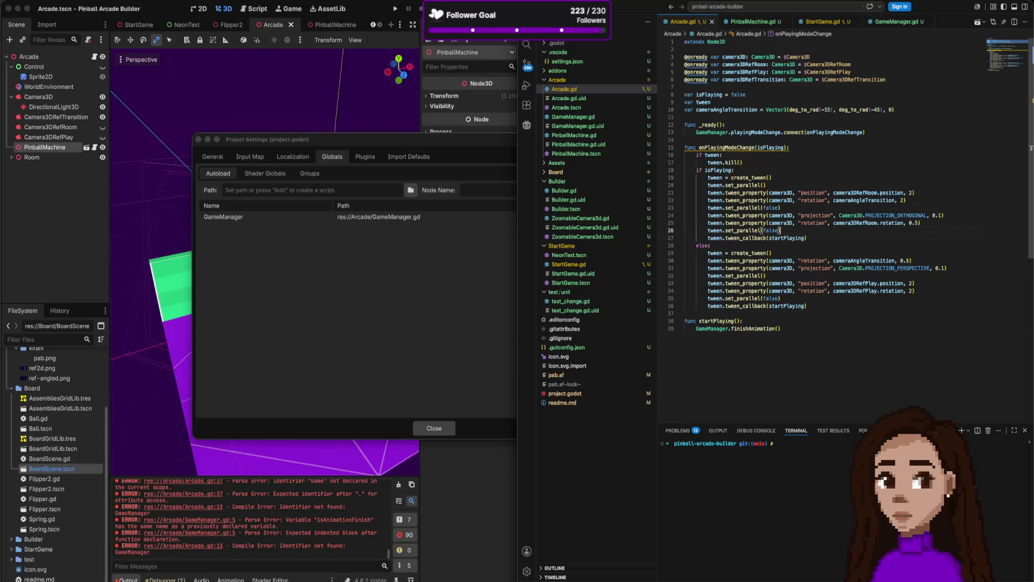
key(Left)
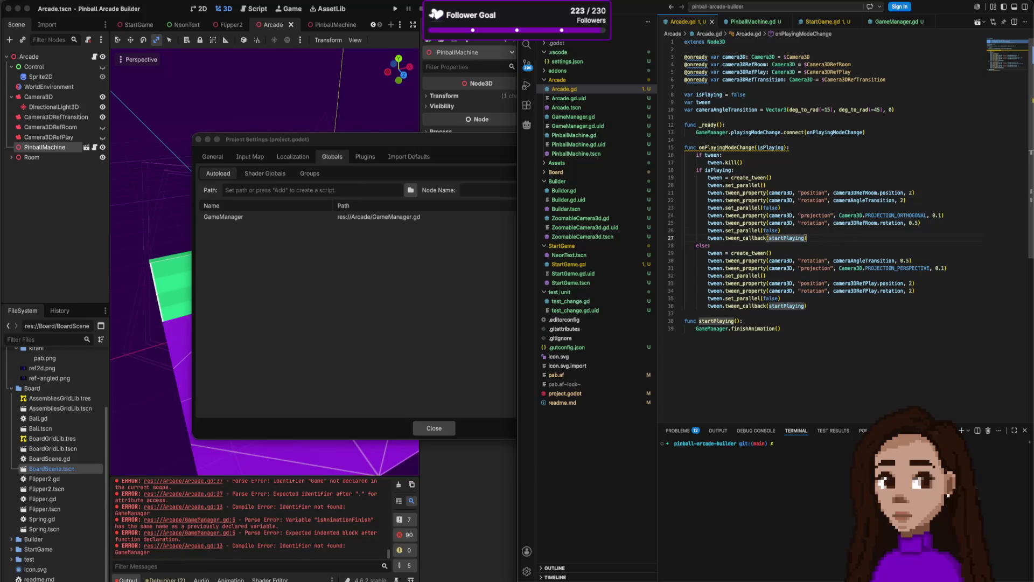
right_click(788, 238)
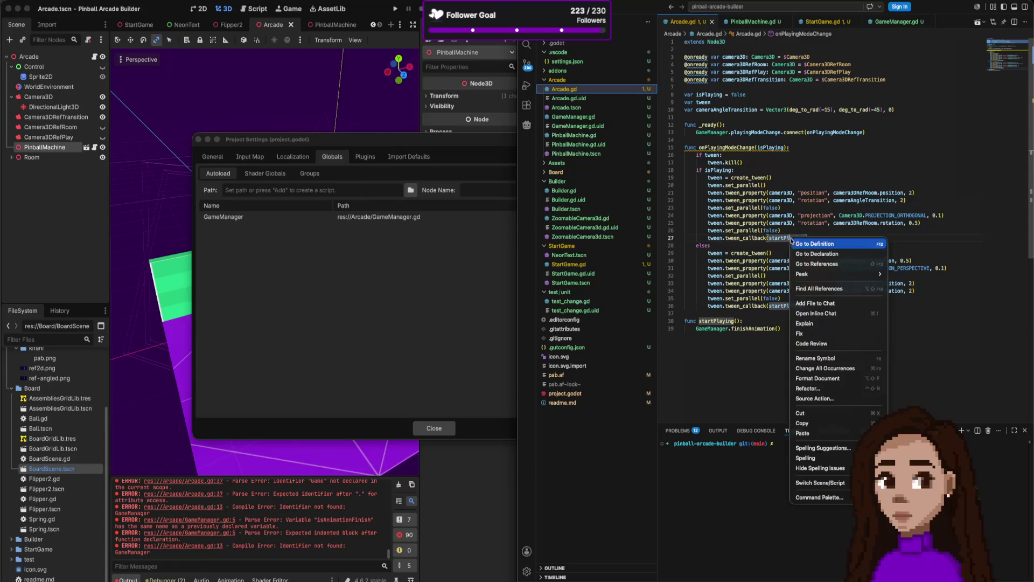
click(835, 358)
text(finishAnimat)
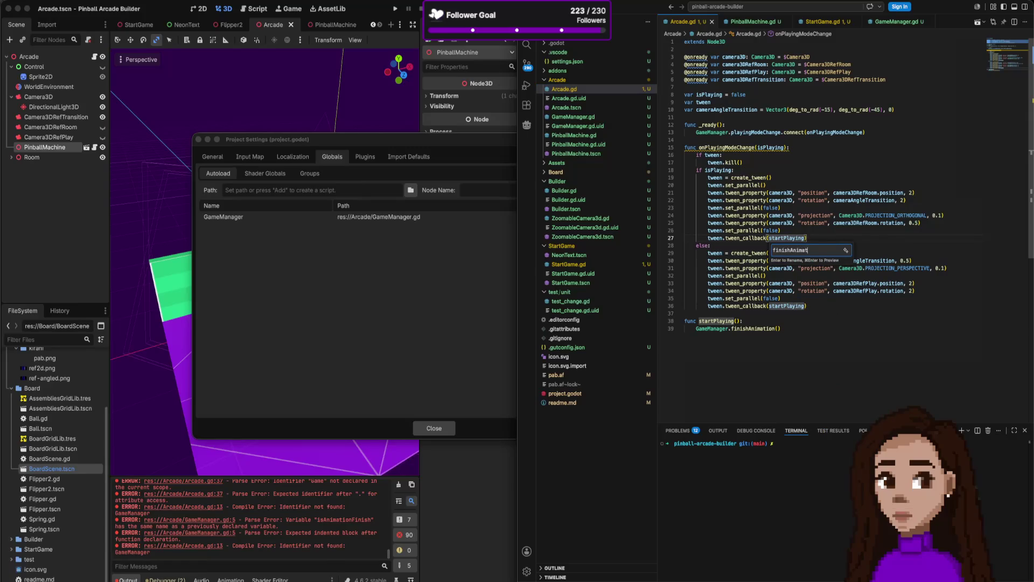
text(ion)
key(Return)
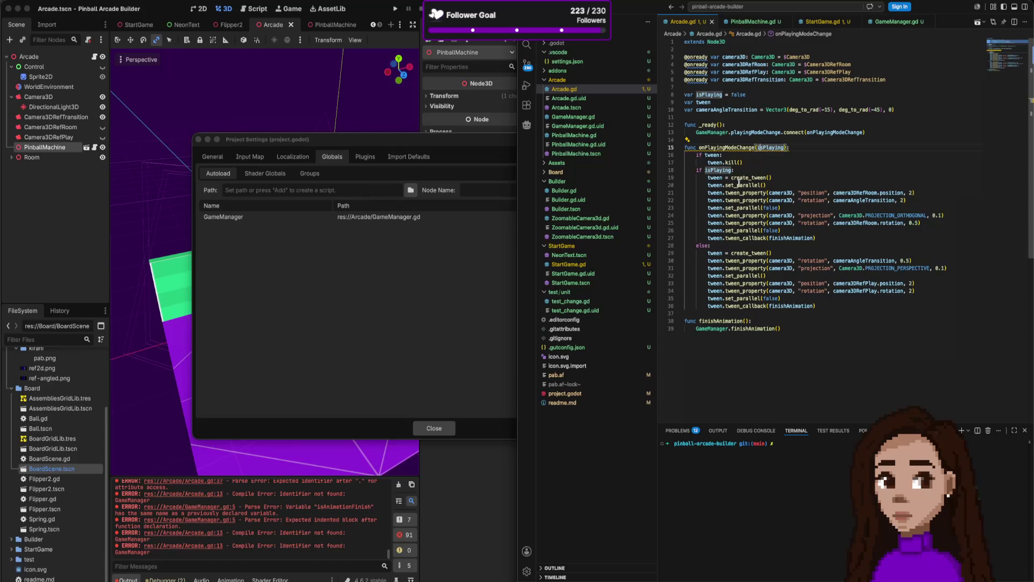
Delete the 'var isPlaying = false' declaration from Arcade.gd.
triple_click(711, 94)
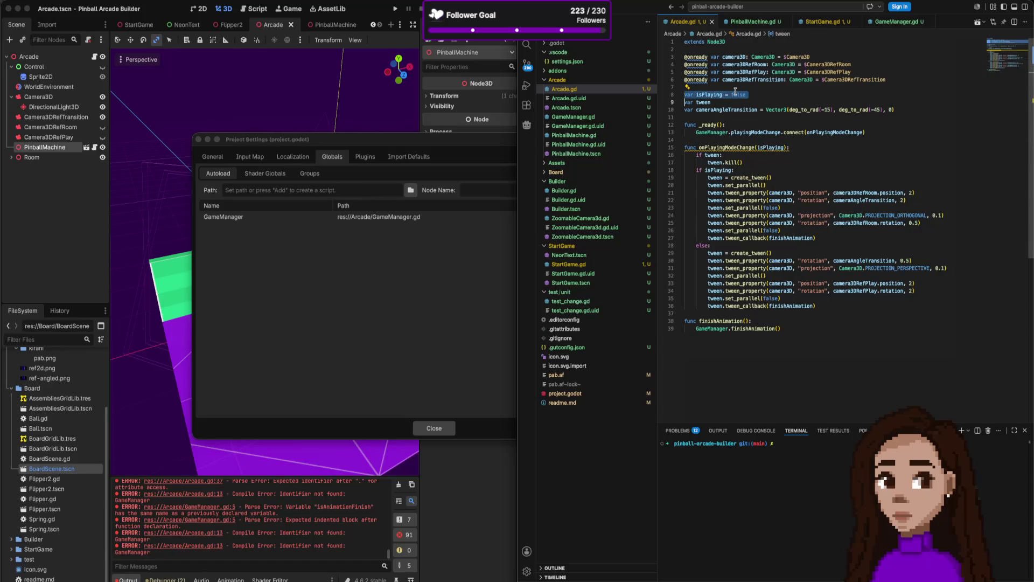
key(BackSpace)
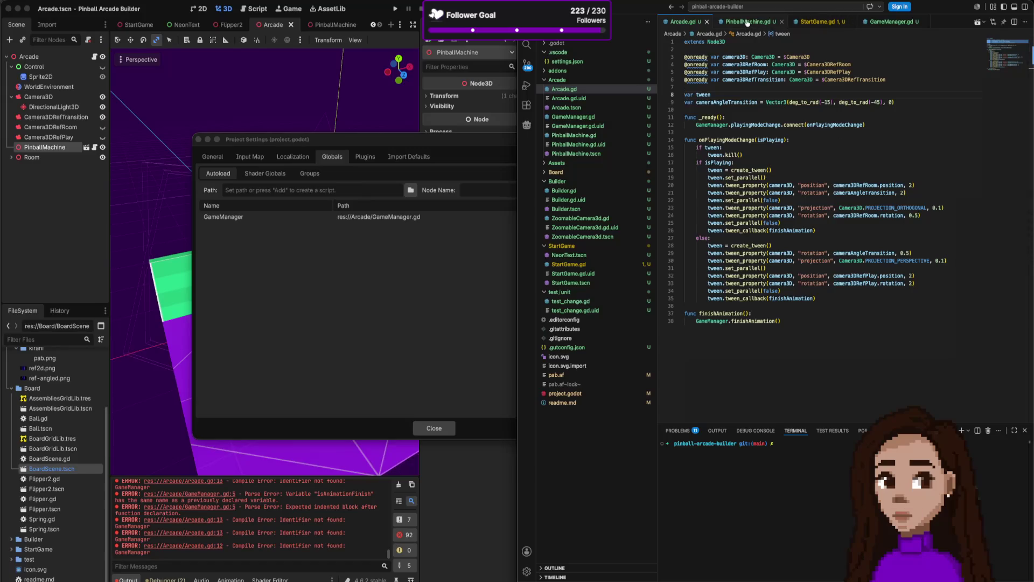
Focus Godot Engine and close the Project Settings dialog.
click(396, 9)
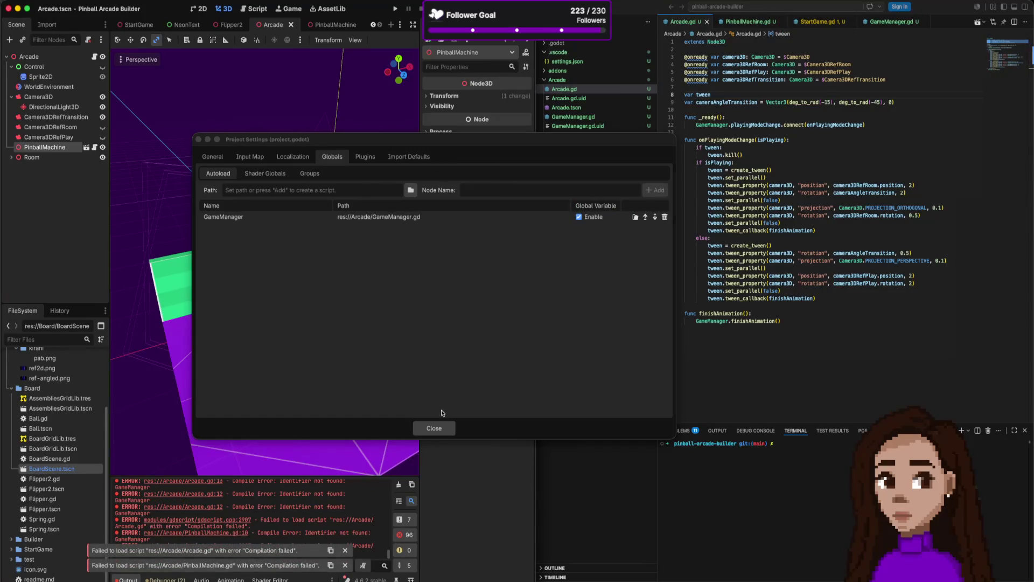
click(434, 428)
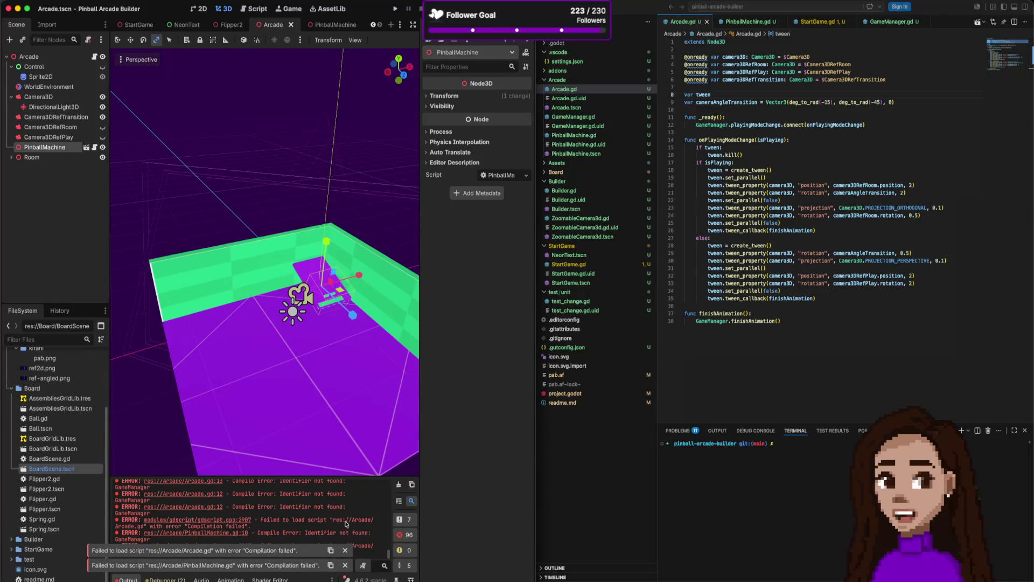
Dismiss the Arcade.gd and PinballMachine.gd error toasts and clear the Output panel.
click(748, 21)
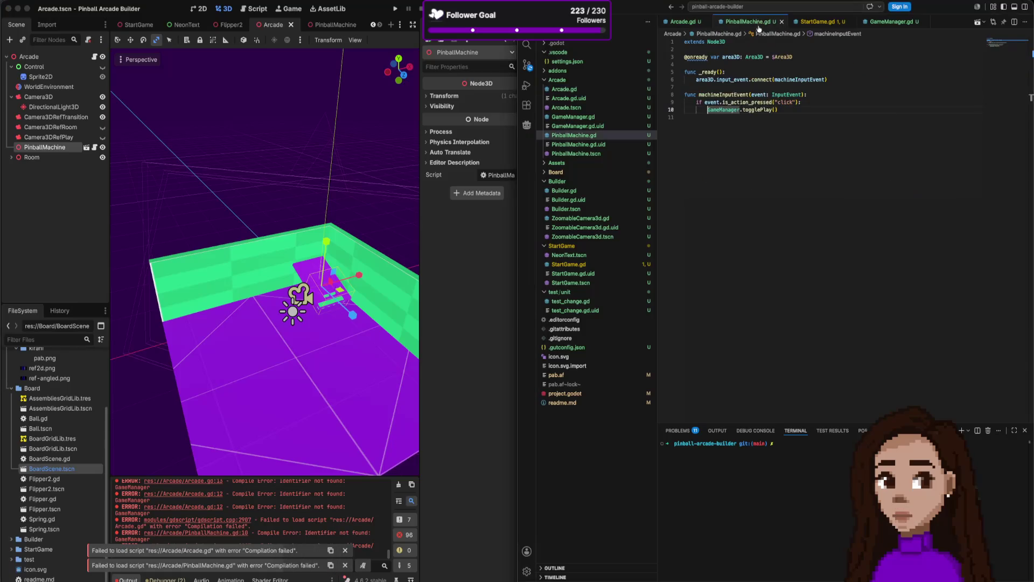
click(345, 550)
click(346, 566)
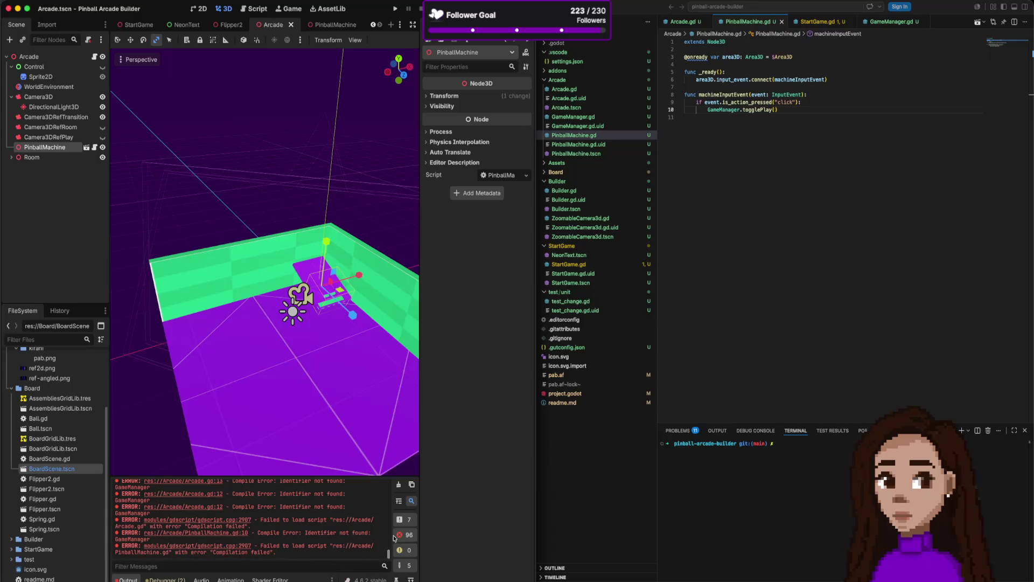
click(399, 485)
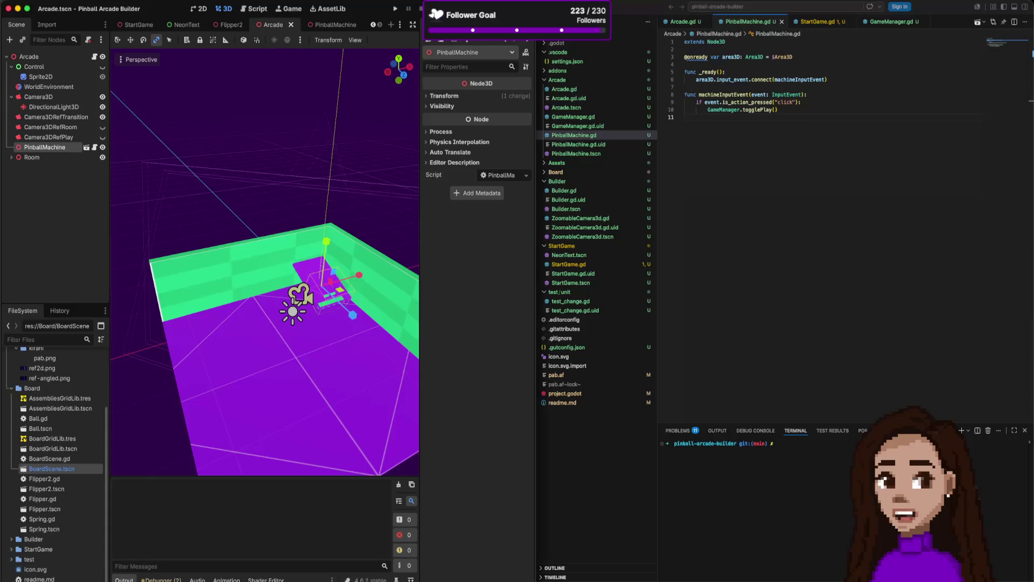
Test-run the game showing the pinball board, then stop it.
click(397, 8)
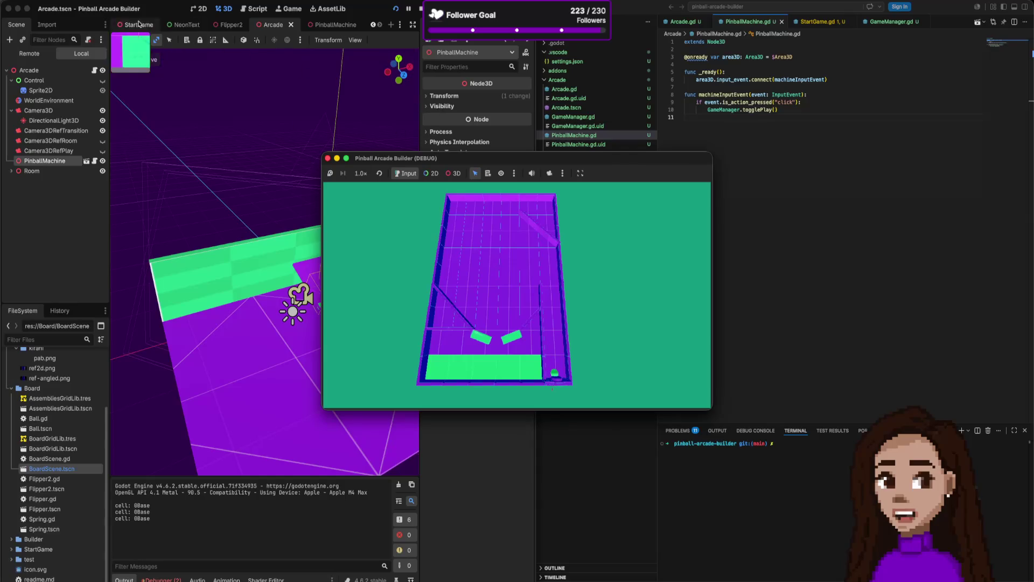
click(327, 160)
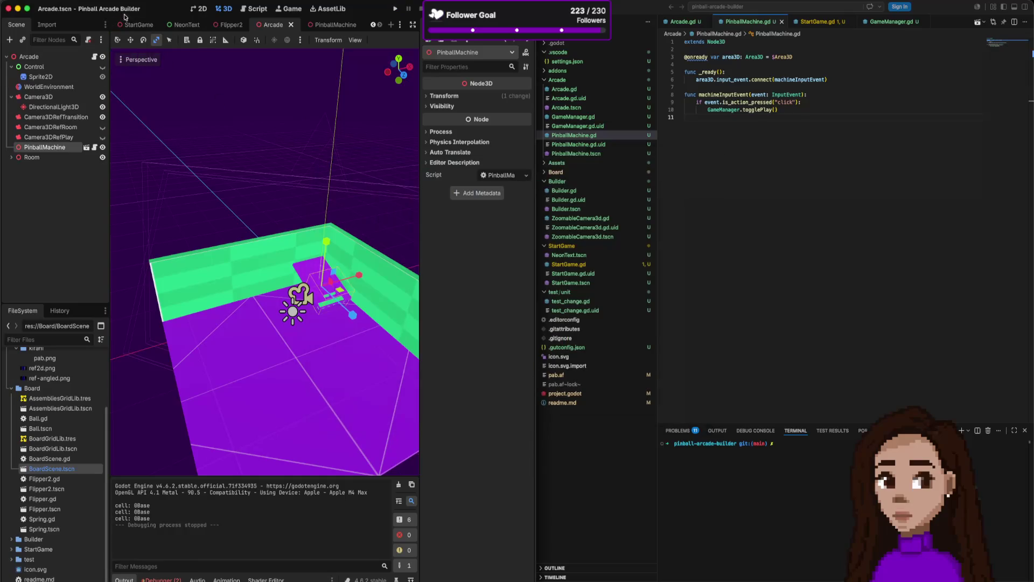
Show the Run settings under Project Settings > General > Application.
click(50, 8)
click(92, 7)
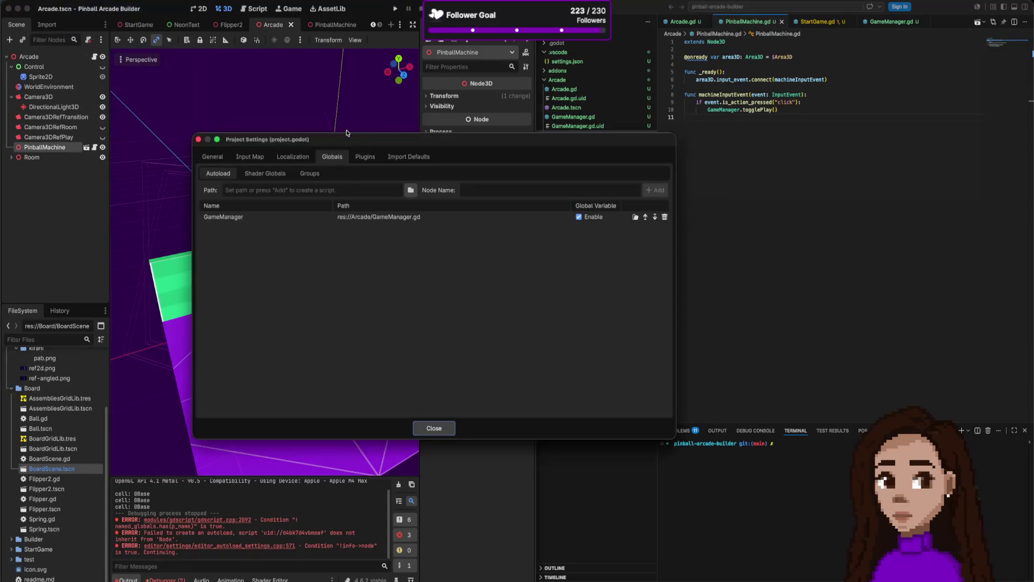
click(213, 156)
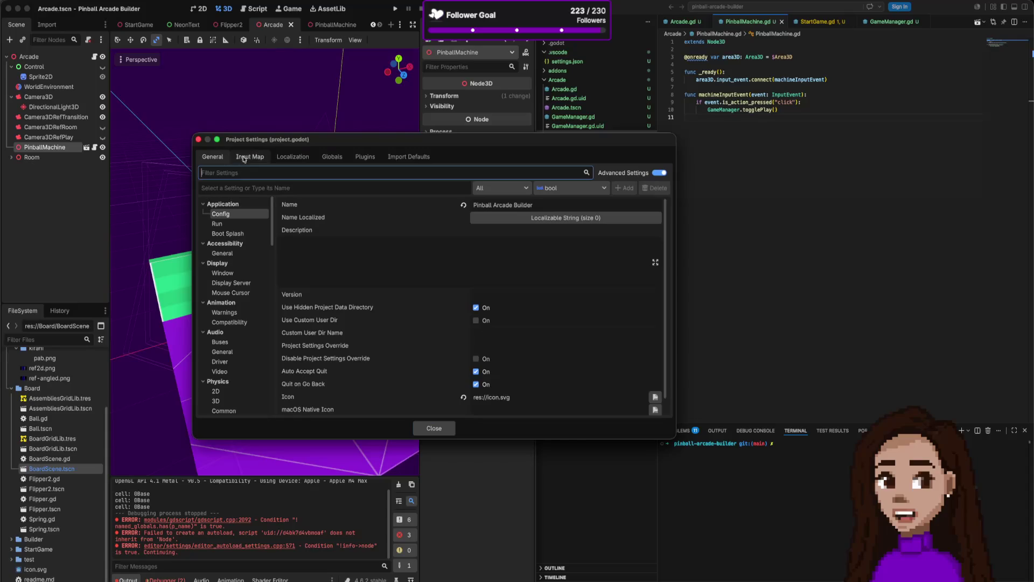
click(217, 223)
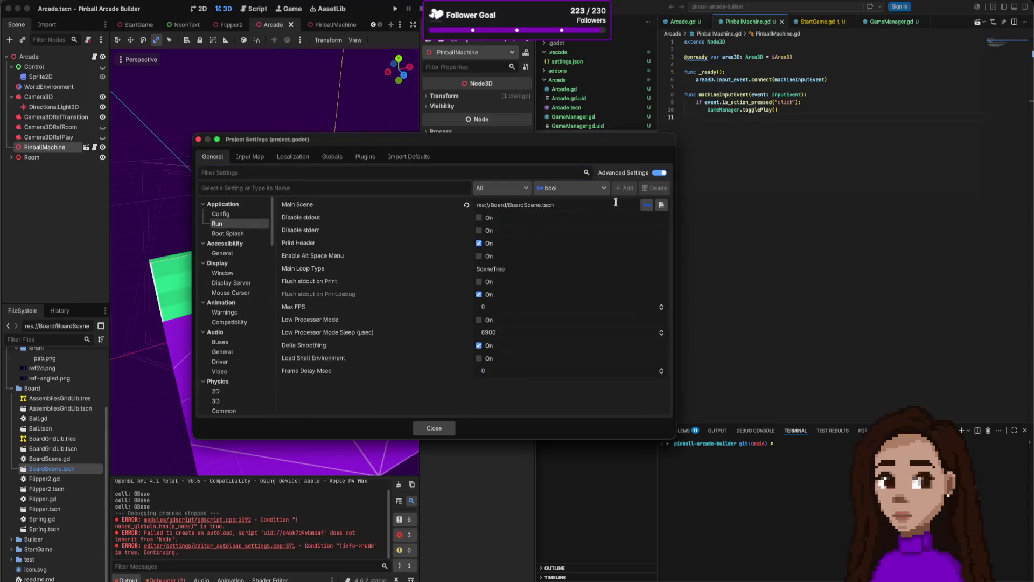
Set the main scene to StartGame/StartGame.tscn and close the settings.
click(660, 205)
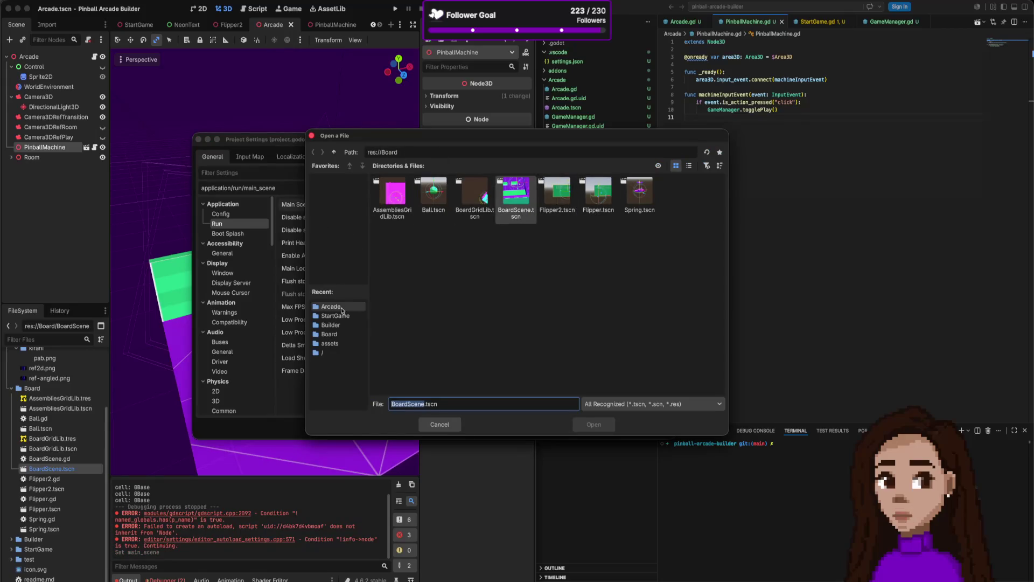
click(335, 316)
double_click(434, 199)
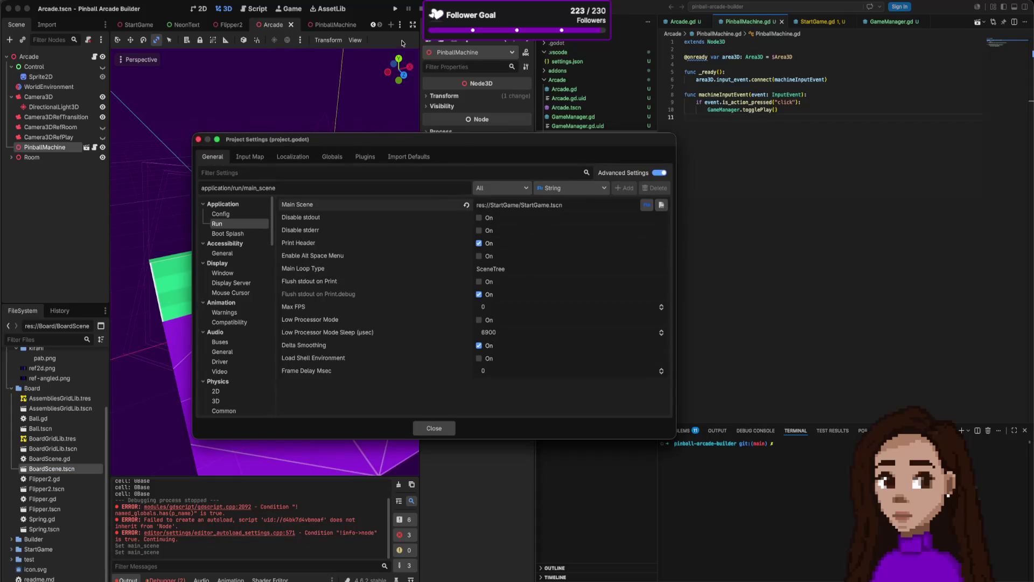
click(197, 141)
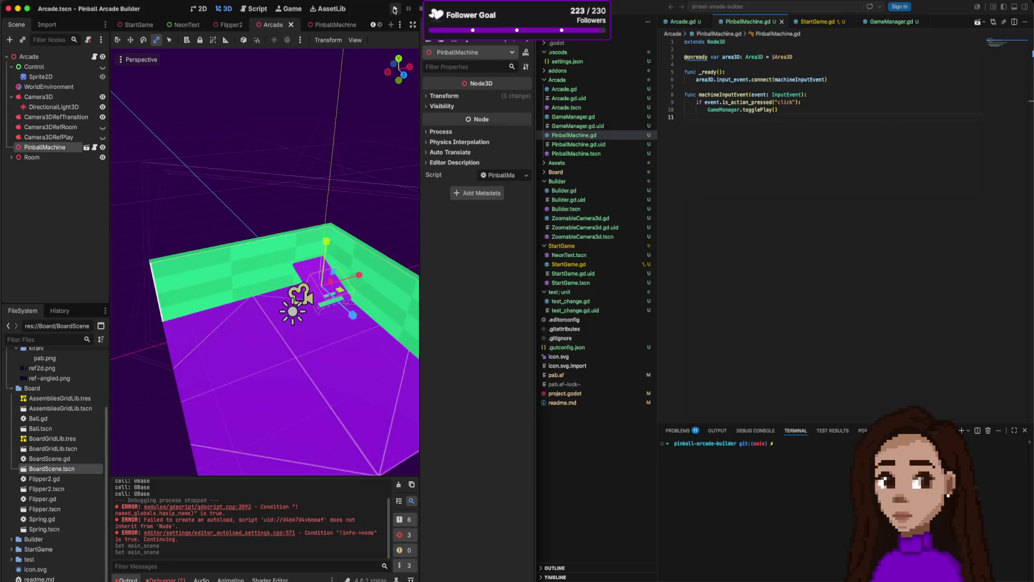
Run the game from StartGame and begin play until the Nil playingModeChange error breaks in Arcade.gd.
click(395, 9)
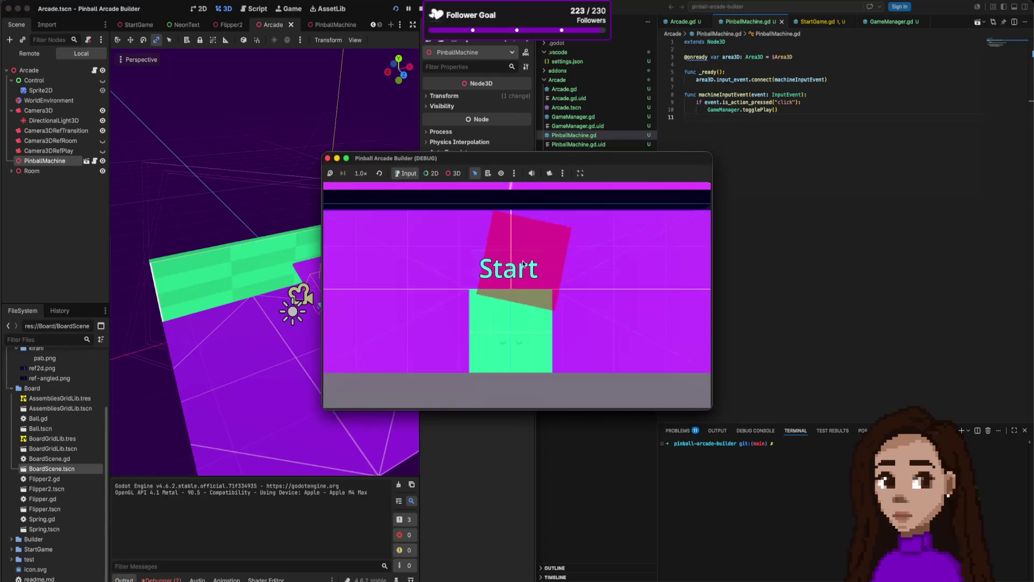
click(522, 263)
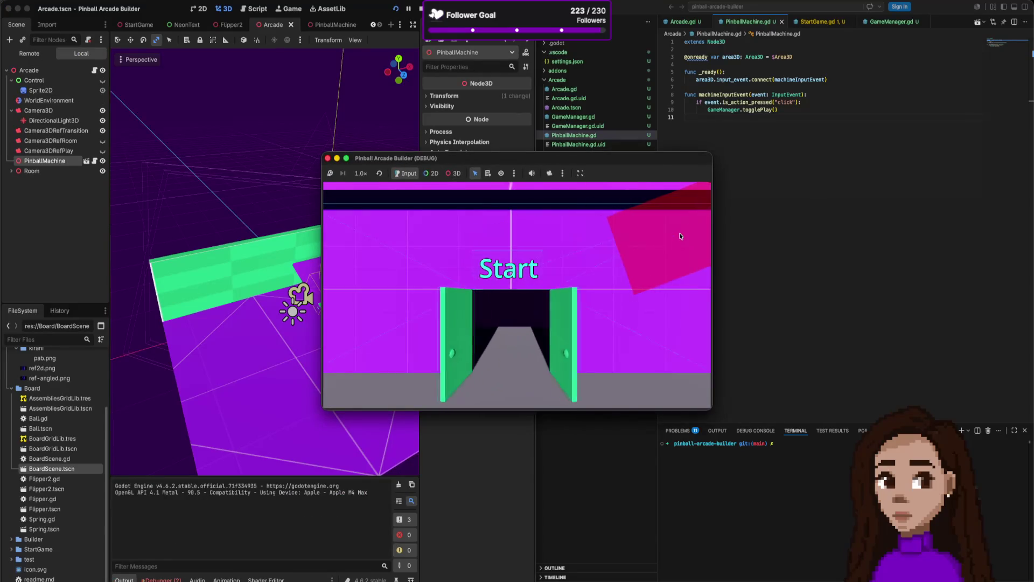
click(681, 236)
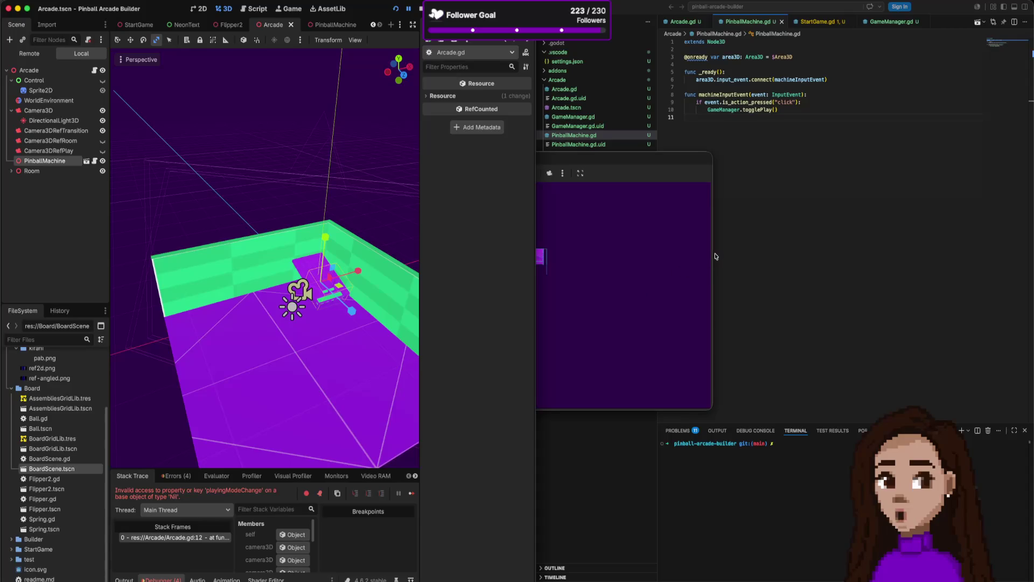
click(785, 218)
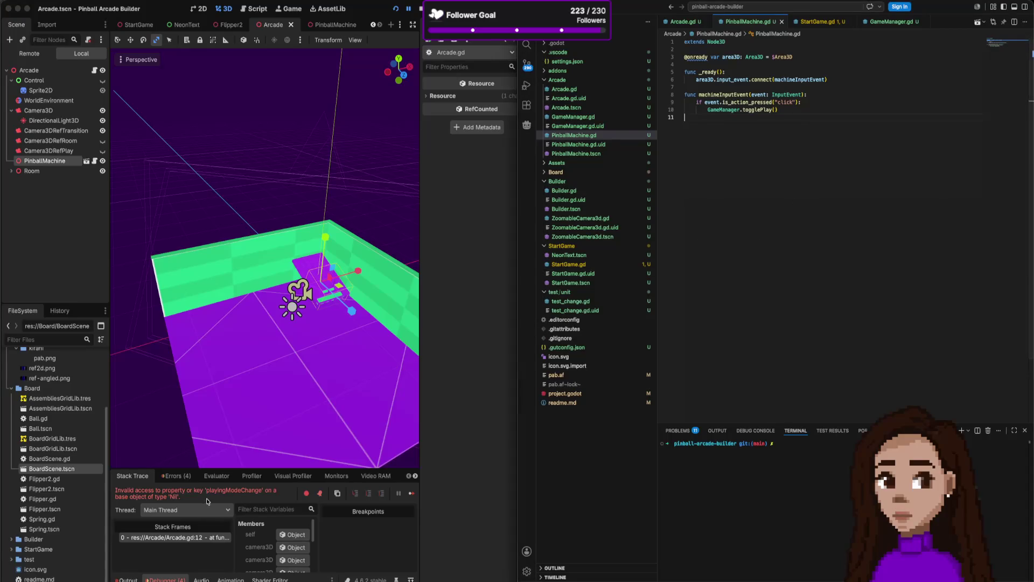
Review the playingModeChange reference in Arcade.gd's _ready against the signal declared in GameManager.gd.
click(685, 21)
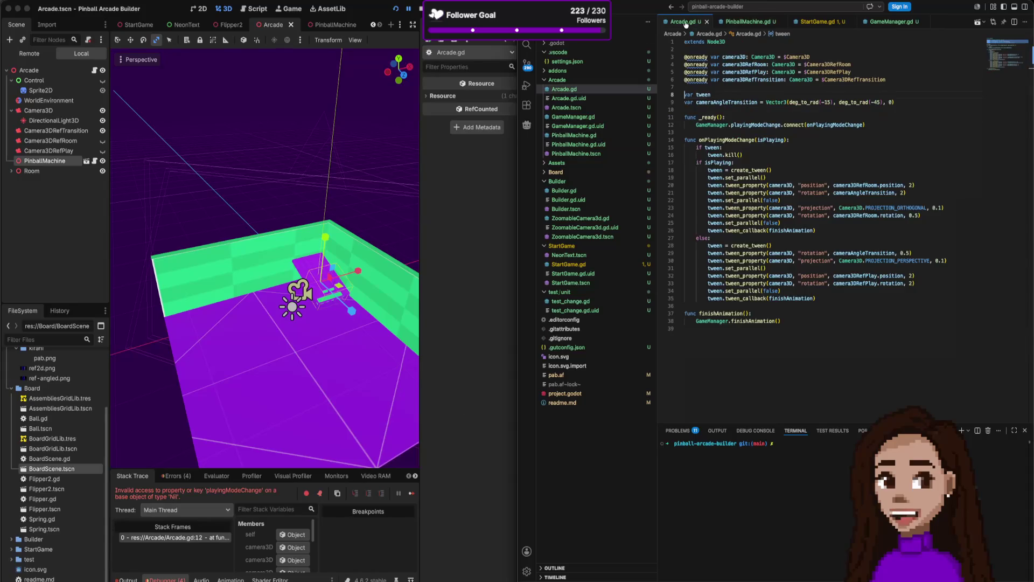
click(761, 124)
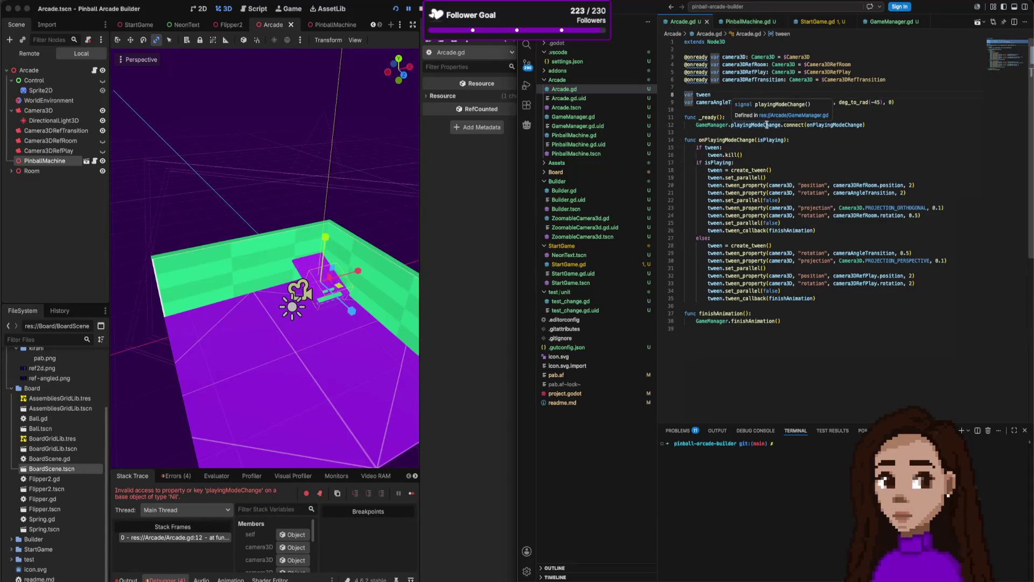
click(768, 23)
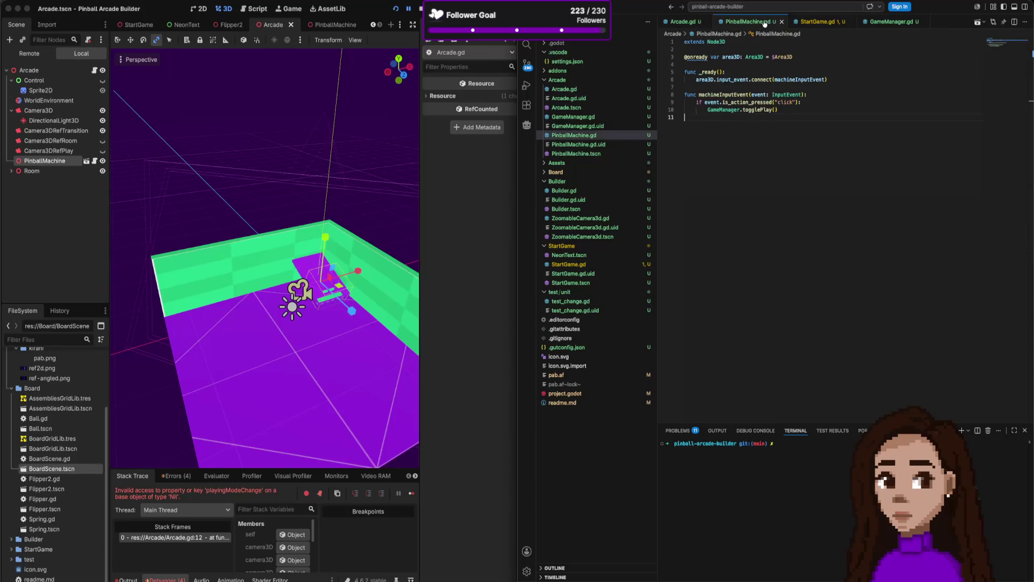
click(888, 22)
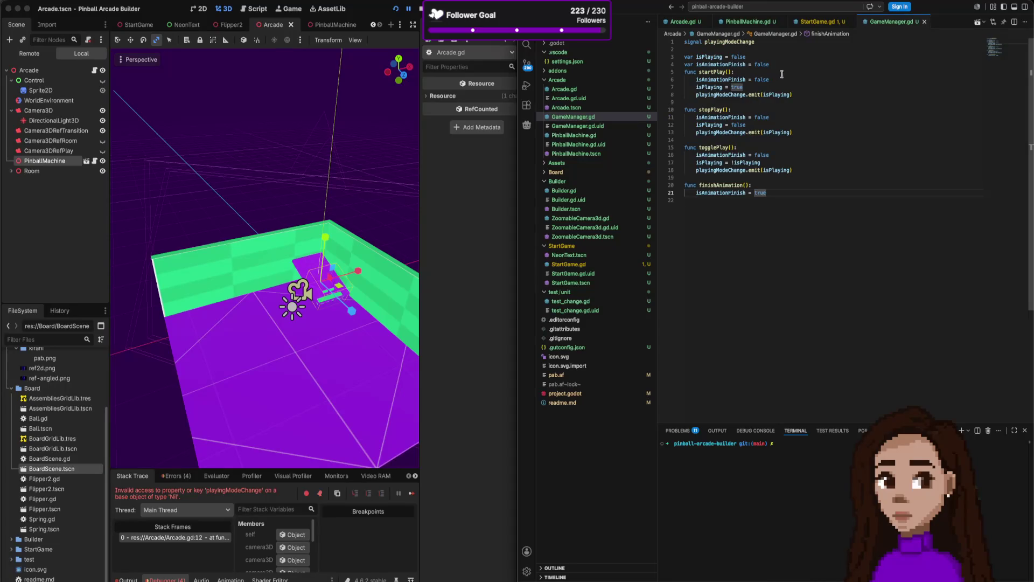
click(797, 66)
double_click(735, 42)
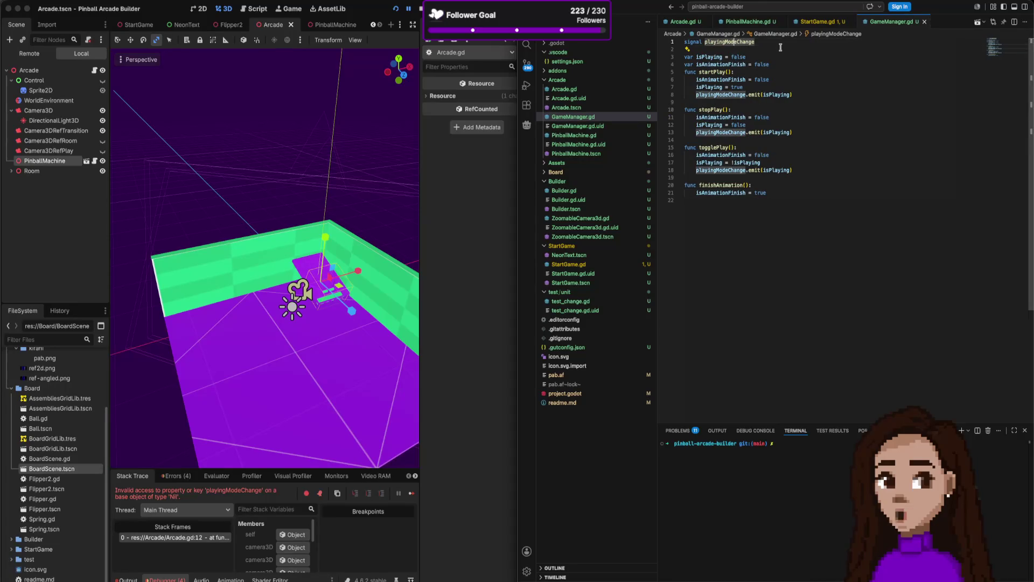
Retype the playingModeChange name in Arcade.gd's connect call on line 12, then return to GameManager.gd.
click(680, 22)
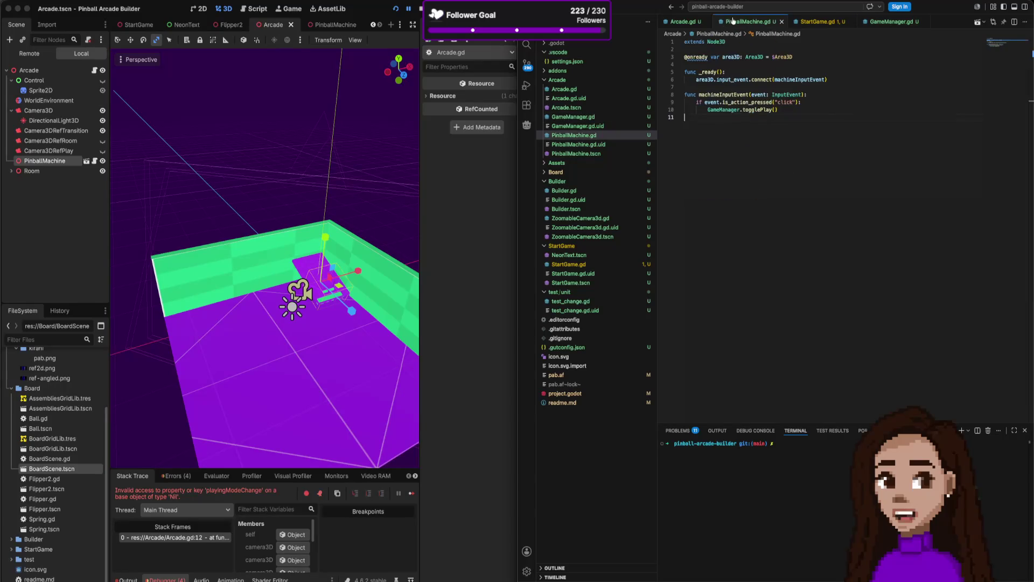
double_click(756, 125)
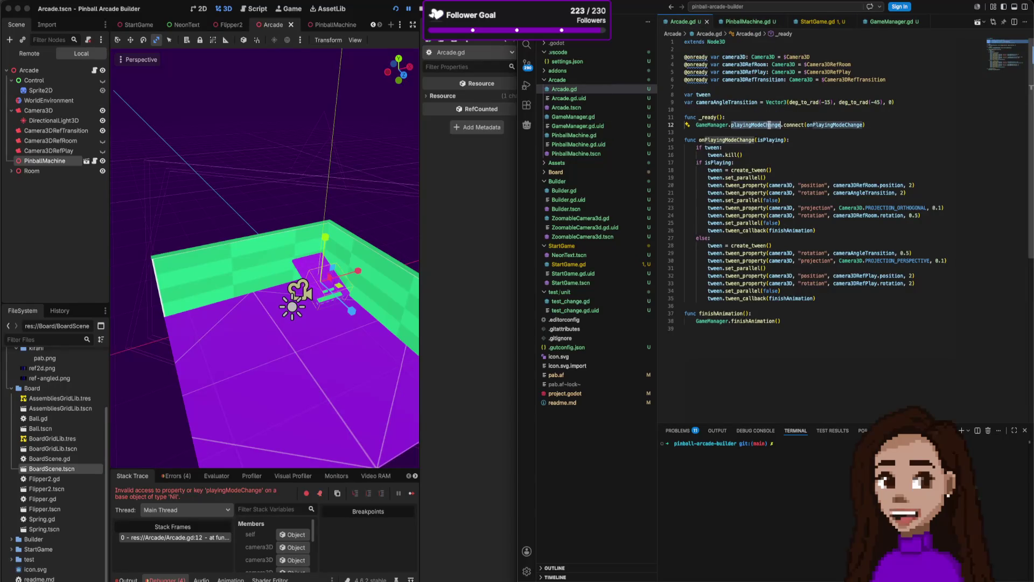
text(d)
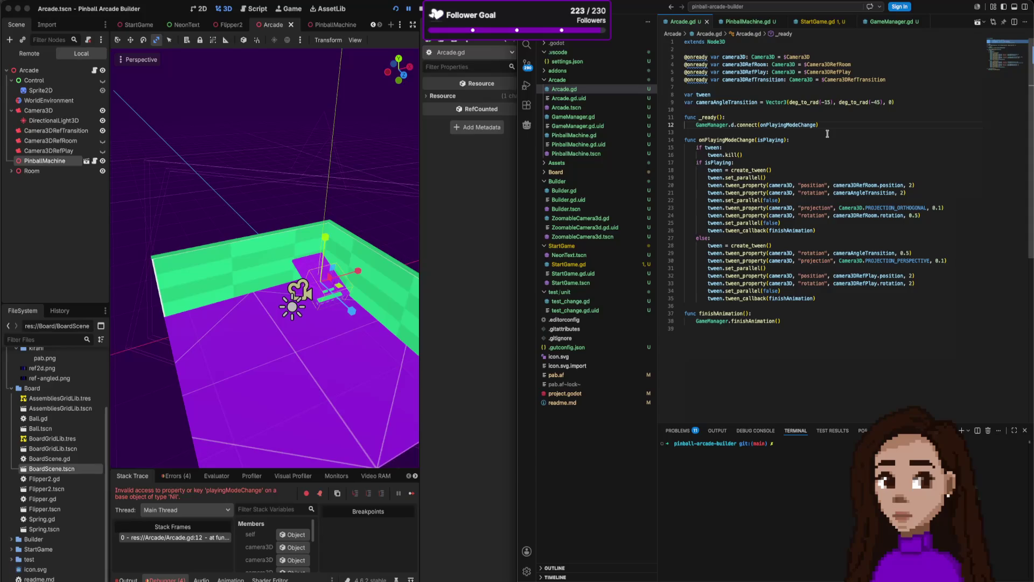
click(876, 23)
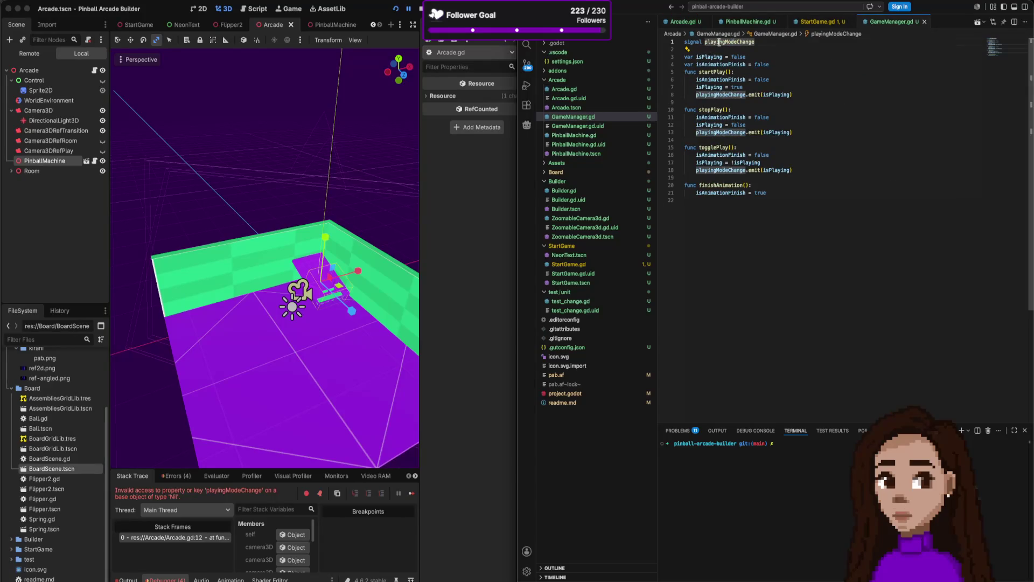
click(691, 22)
double_click(733, 124)
text(playingModeChange)
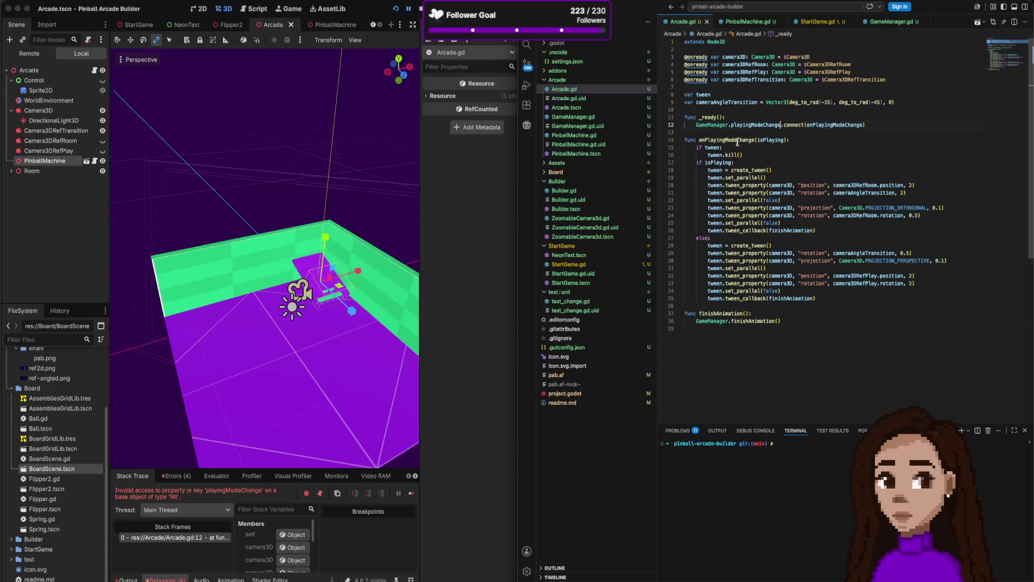
click(896, 22)
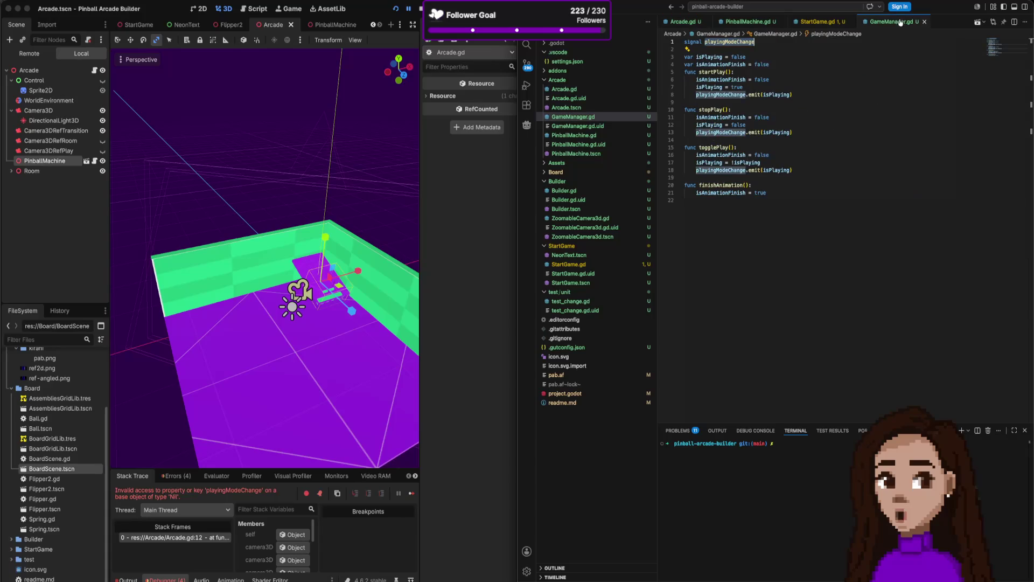
Add 'extends Object' at the top of GameManager.gd and save the file.
key(Return)
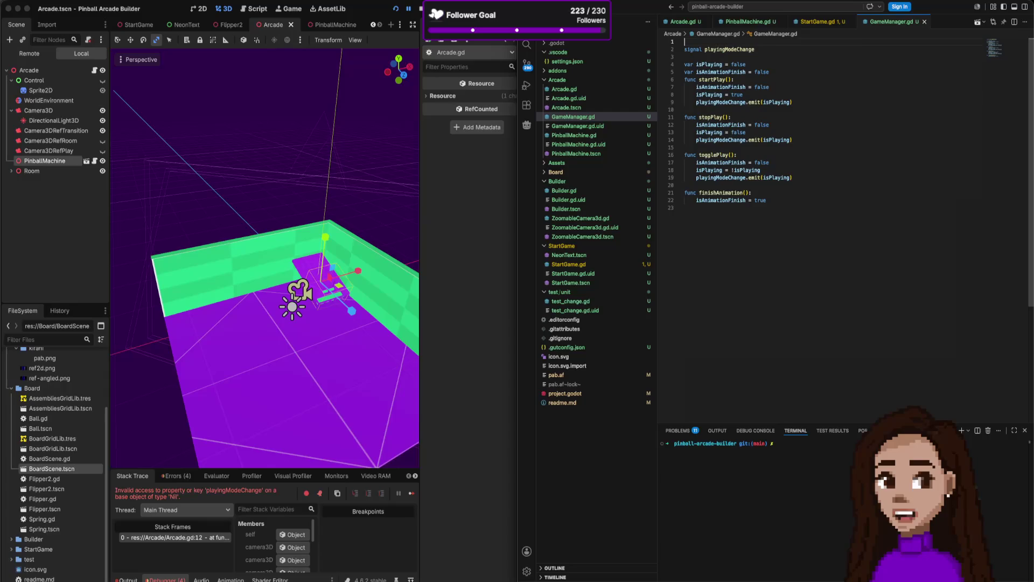
text(extends )
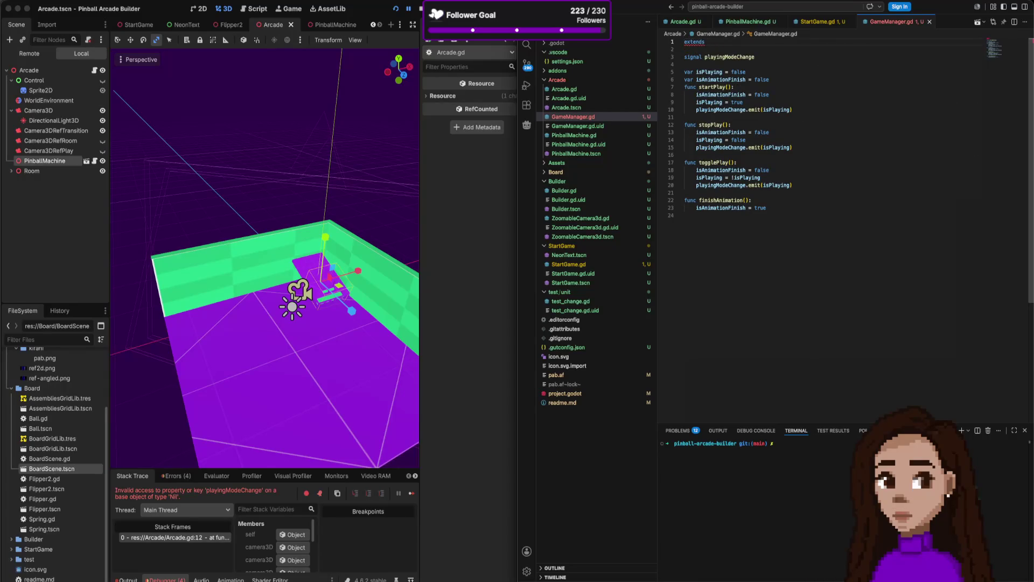
text(Object)
key(Escape)
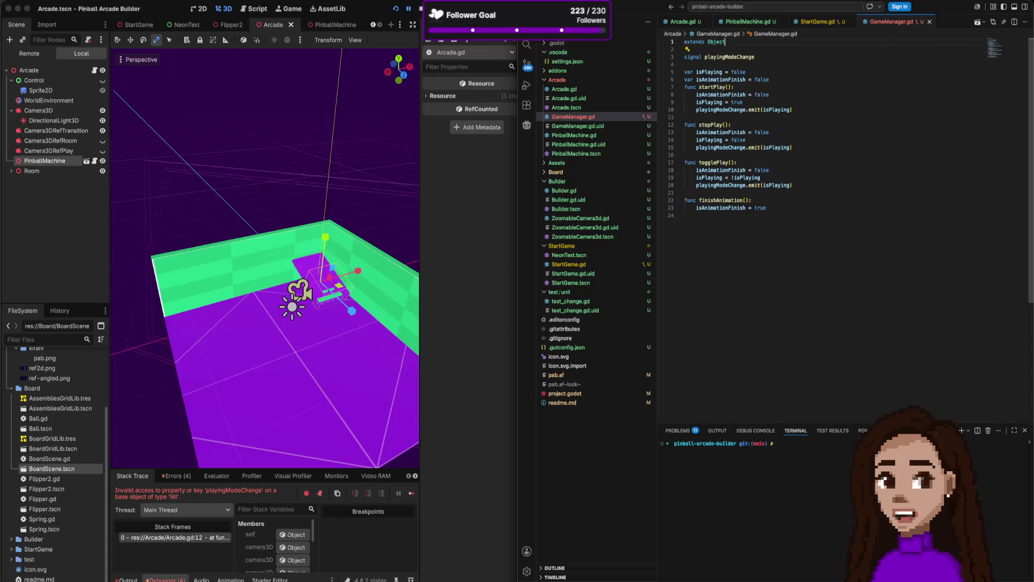
key(ctrl+s)
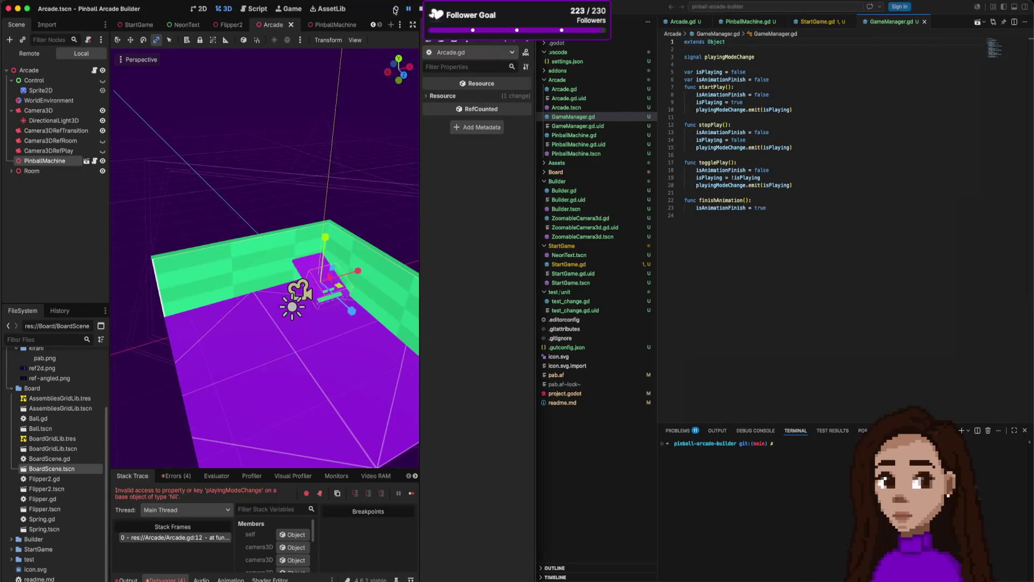
Run the project again to test the extends Object change, briefly checking the Debug menu.
click(396, 9)
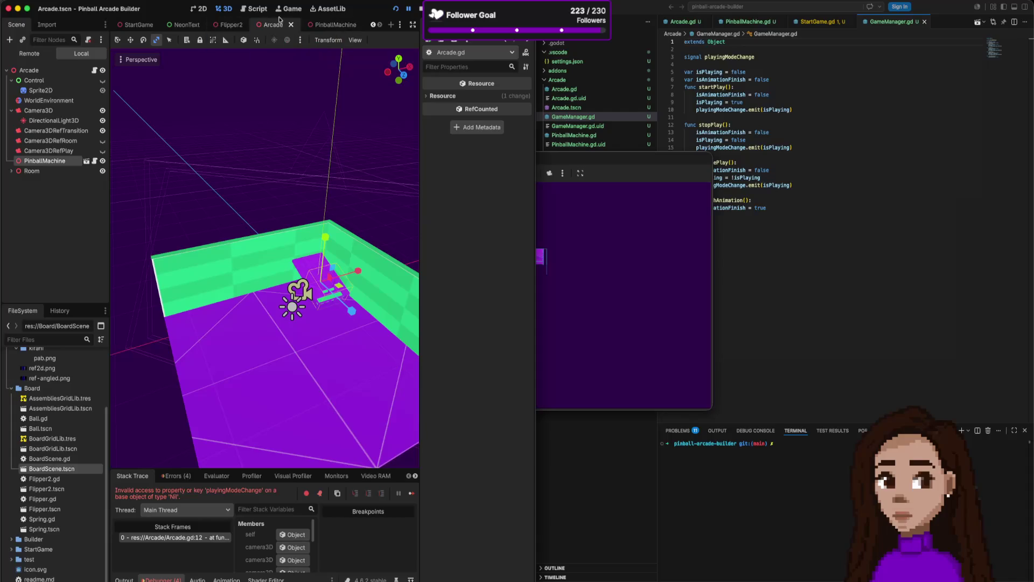
click(103, 2)
key(Escape)
Switch to the other VS Code window with MovingHazard.gd, show its file tree, then refocus the pinball window.
click(154, 2)
key(super+Tab)
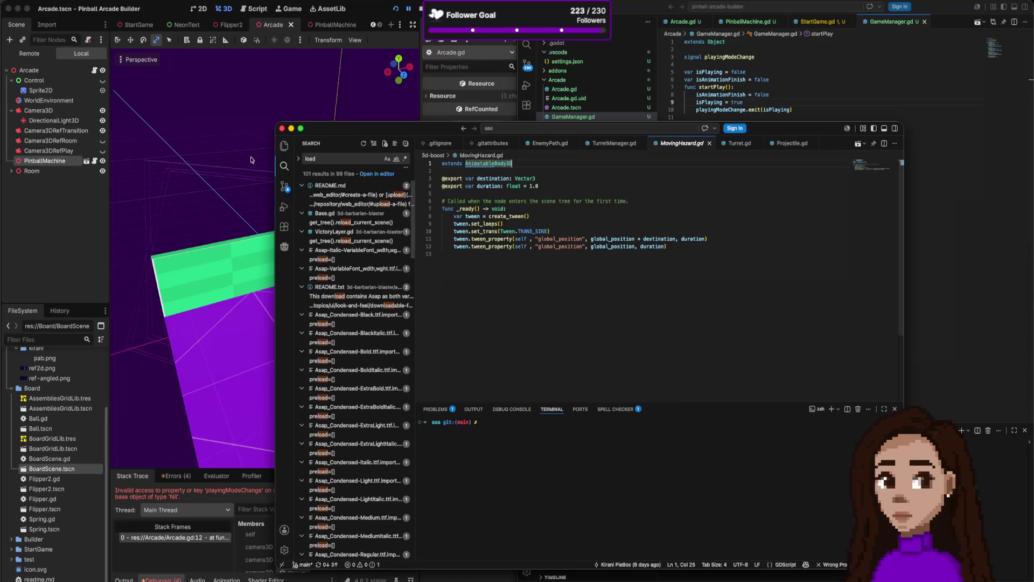
click(284, 144)
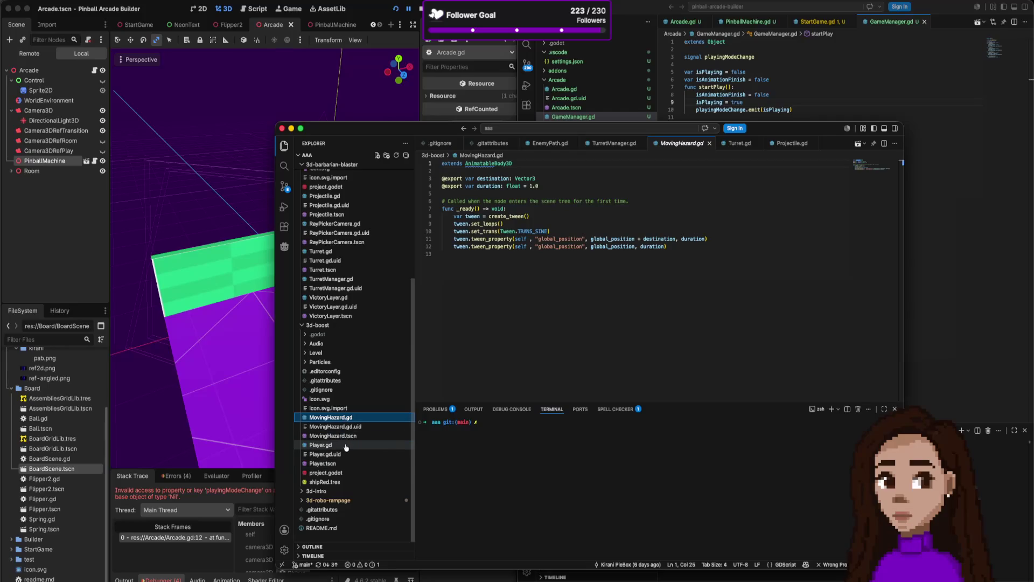
scroll(353, 379, up, 5)
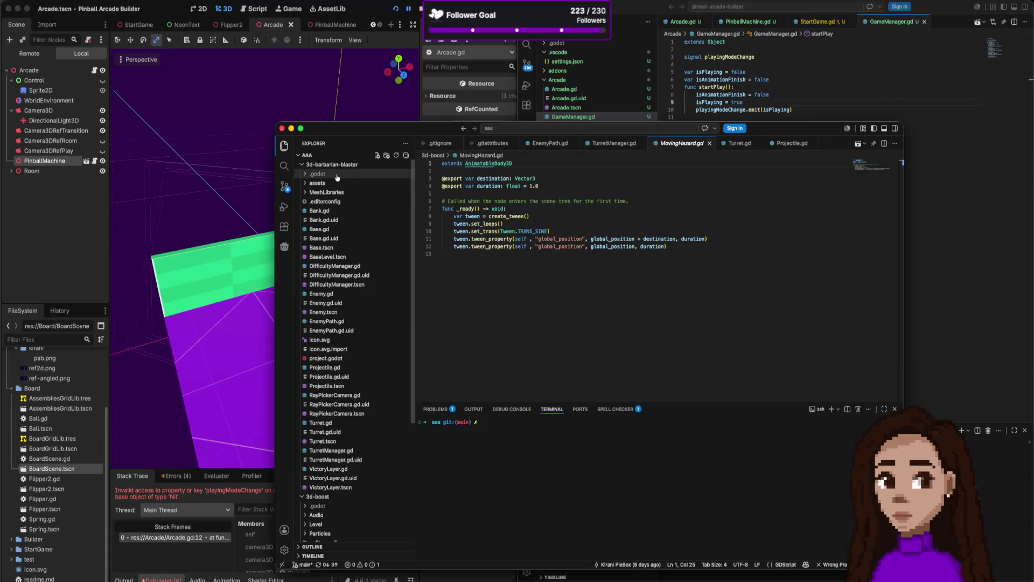
click(668, 77)
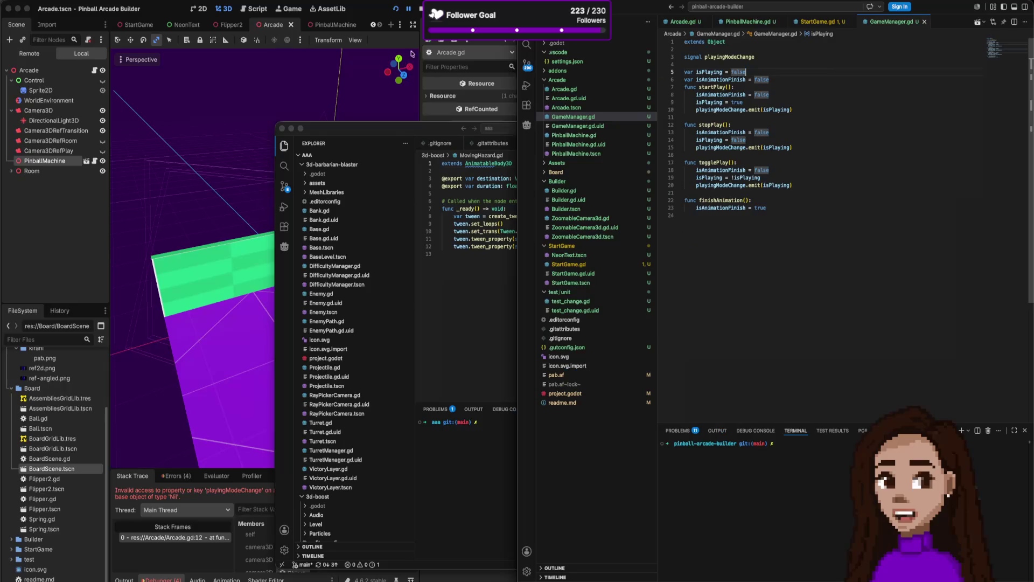
Create a new empty VS Code window via File > New Window and reposition it up and left.
click(202, 8)
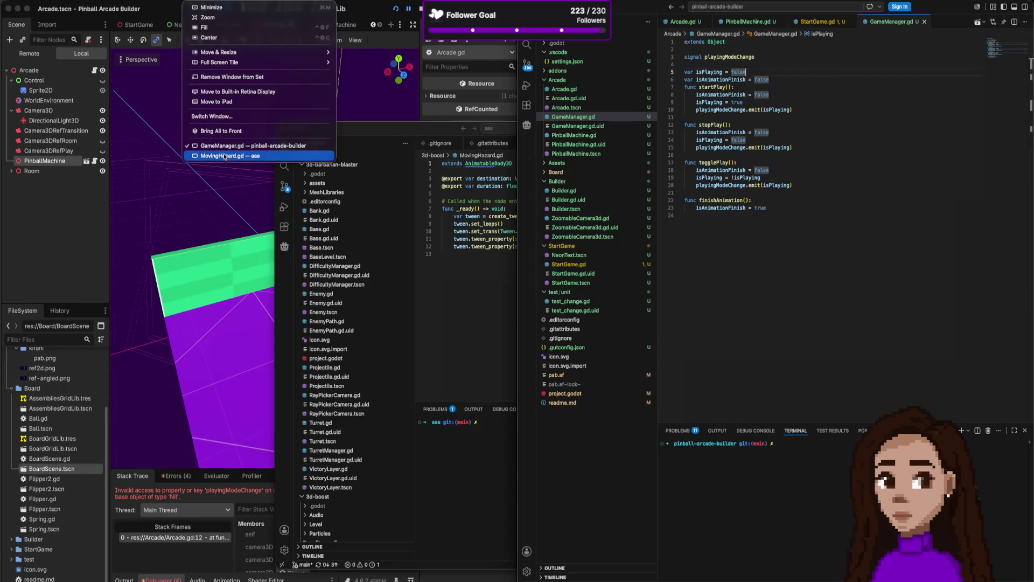
key(Left)
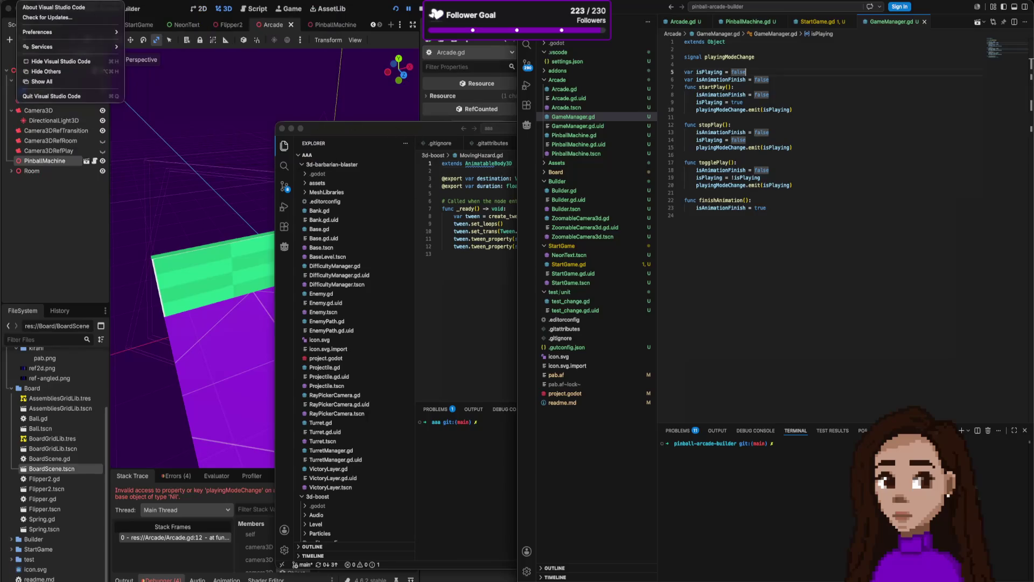
key(Down)
key(Down)
key(Down)
key(Right)
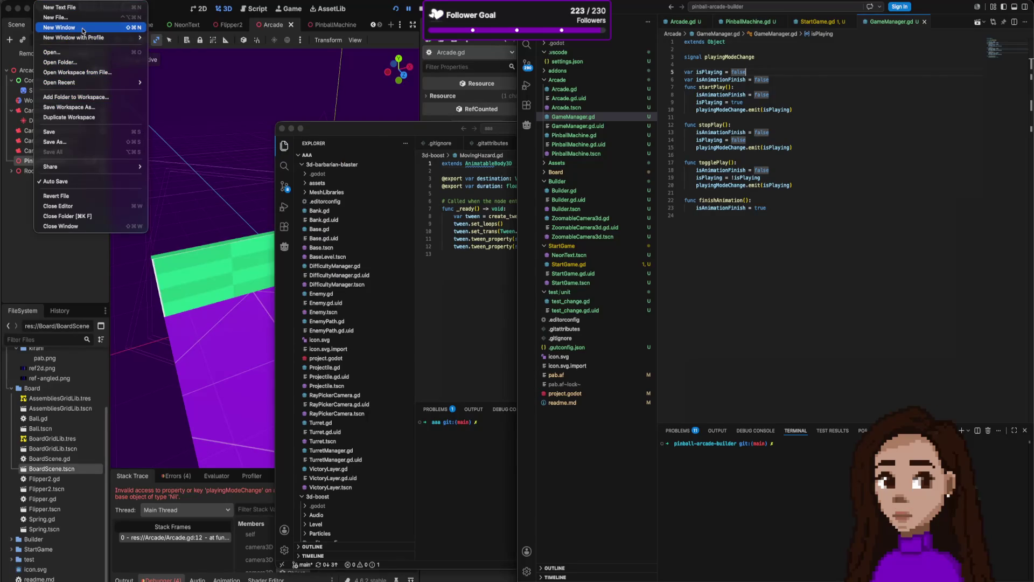
click(59, 27)
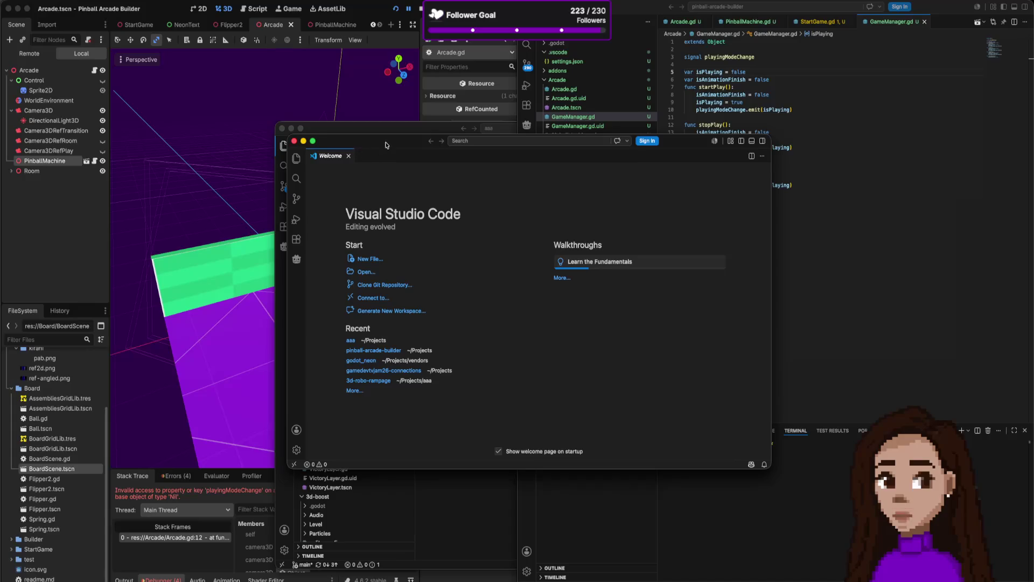
drag(385, 144, 340, 99)
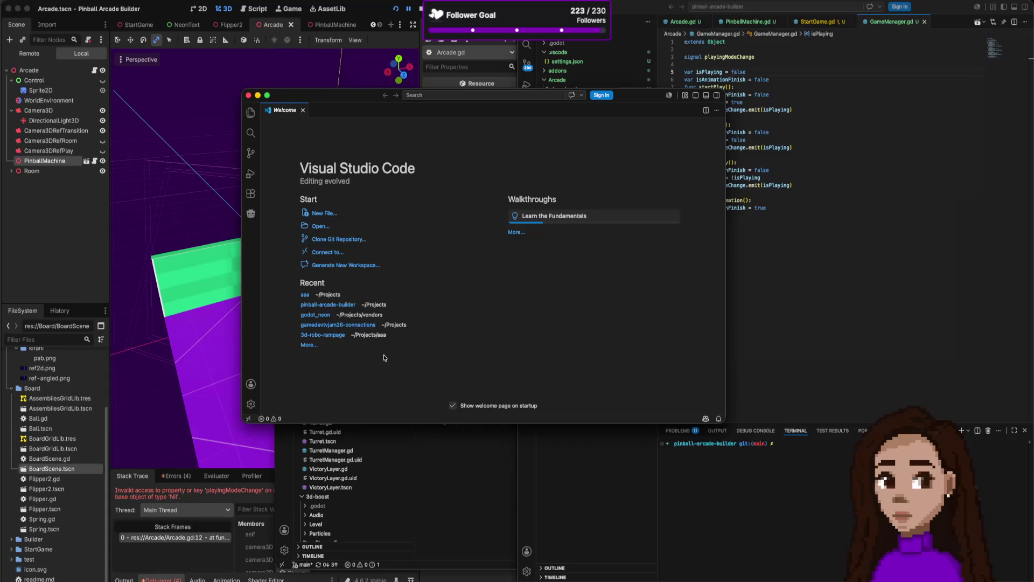
Open the recent gamedevtvjam26-connections project and enlarge the window to show more of test_spec.gd.
click(336, 325)
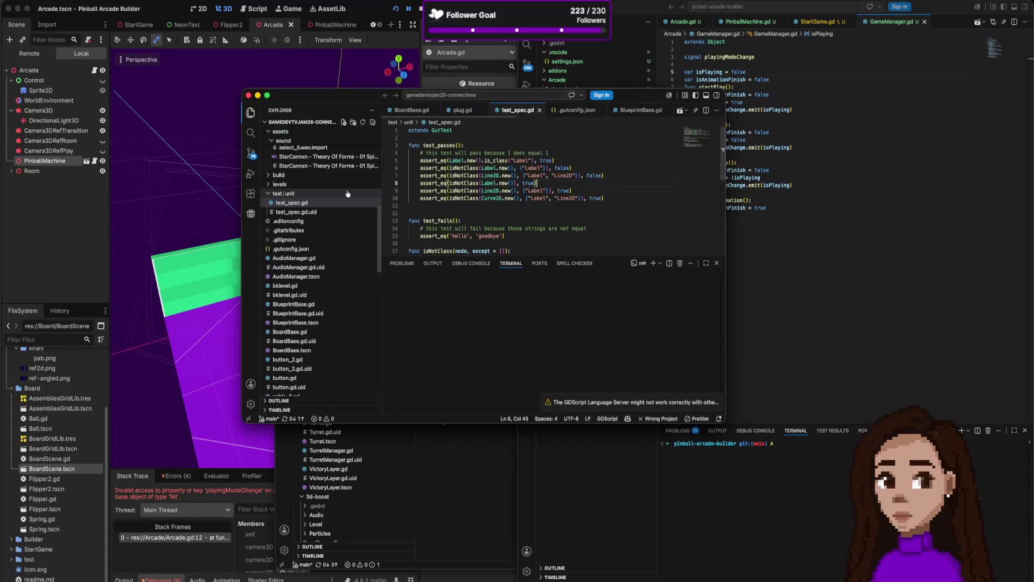
scroll(329, 311, down, 3)
scroll(328, 312, down, 5)
scroll(328, 311, down, 5)
scroll(329, 311, down, 3)
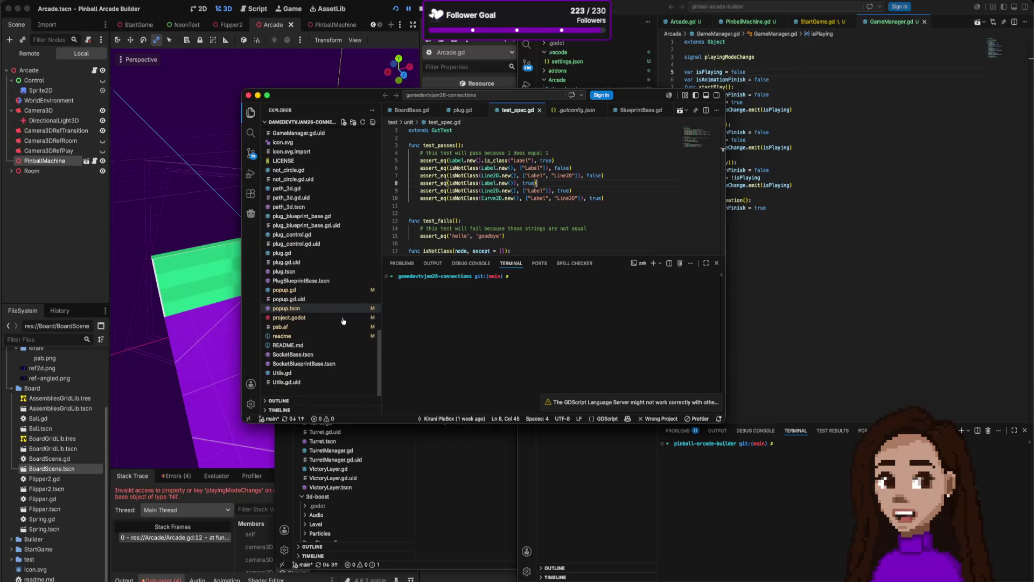
scroll(326, 256, up, 5)
scroll(325, 255, up, 5)
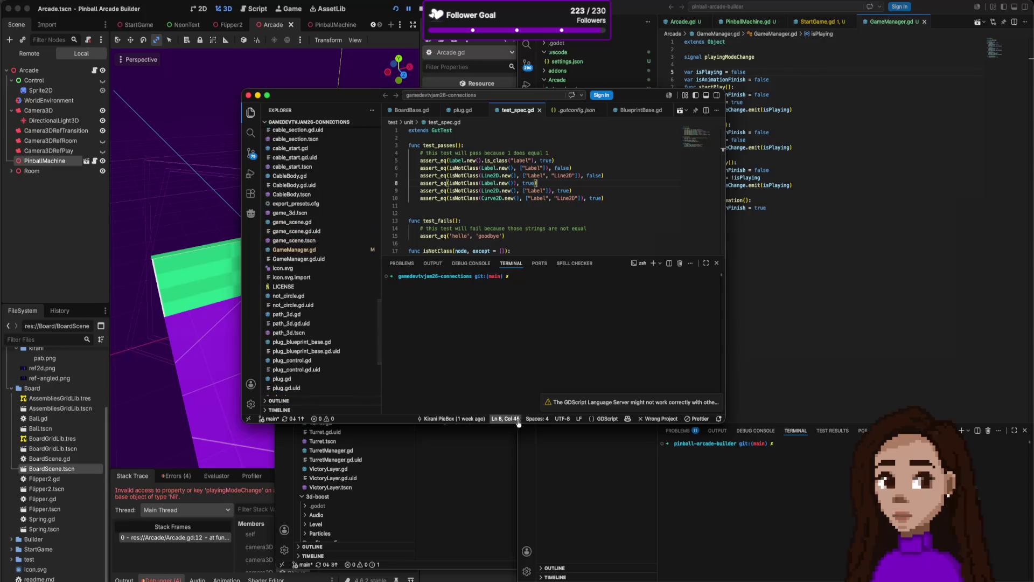
drag(519, 421, 521, 561)
mouse_move(285, 433)
scroll(339, 447, up, 3)
scroll(339, 447, up, 3)
scroll(340, 446, up, 3)
scroll(339, 447, up, 2)
scroll(339, 446, up, 3)
scroll(339, 446, up, 3)
scroll(340, 446, up, 3)
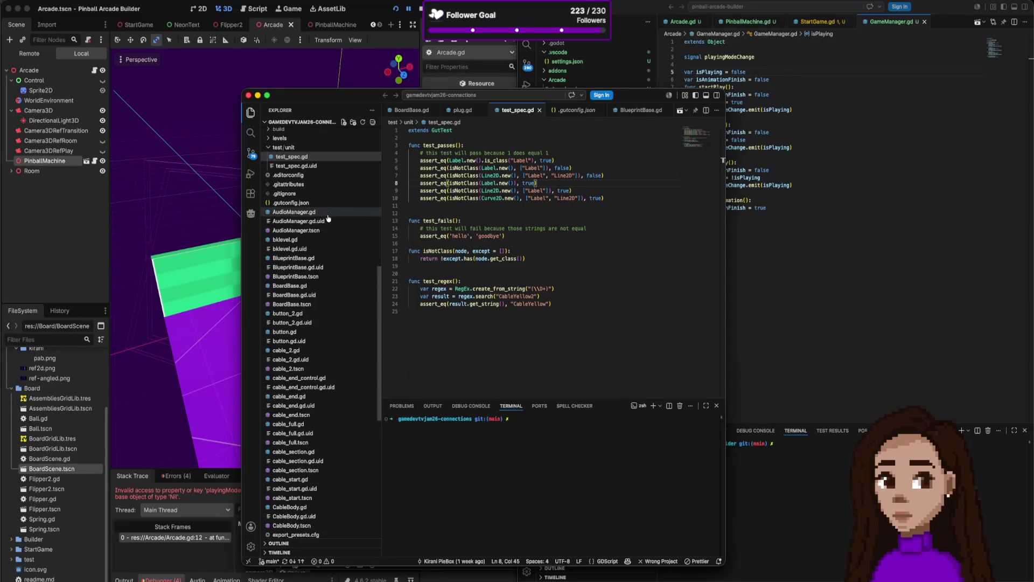
View AudioManager.gd's Node3D base type, switch windows, and bring up AudioManager.tscn.
click(307, 212)
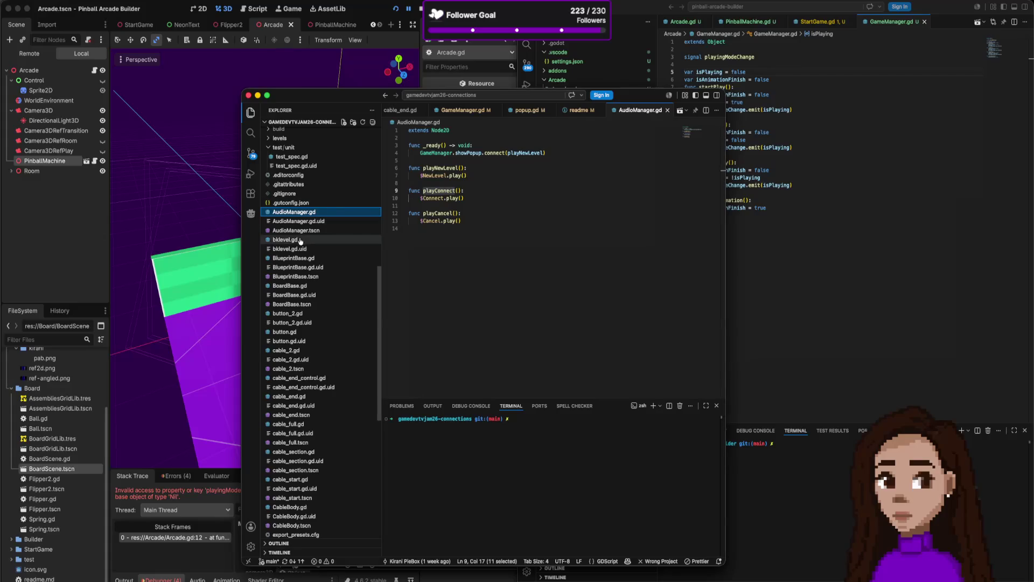
scroll(328, 226, up, 5)
scroll(315, 242, up, 5)
scroll(316, 248, up, 5)
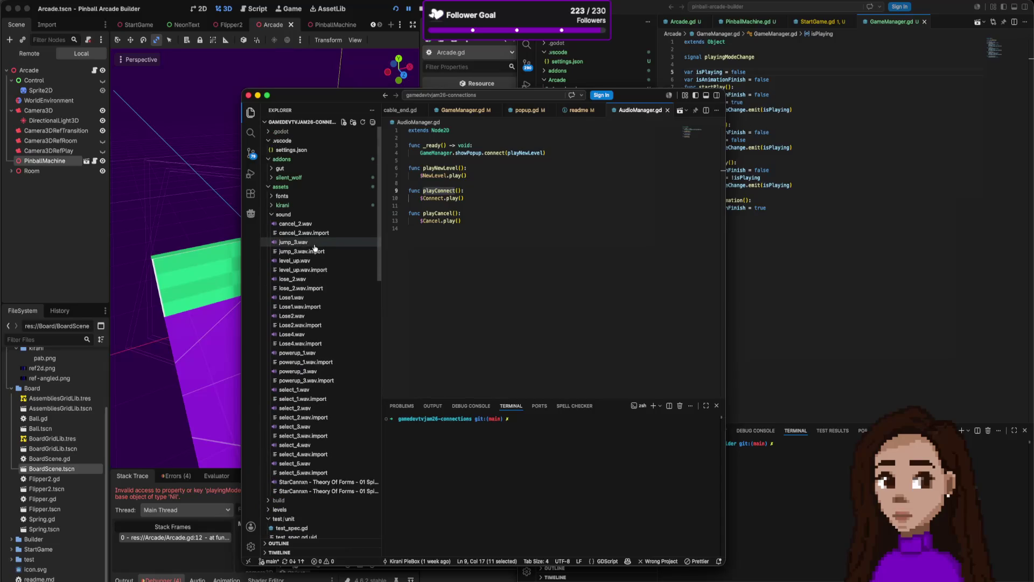
scroll(314, 247, down, 5)
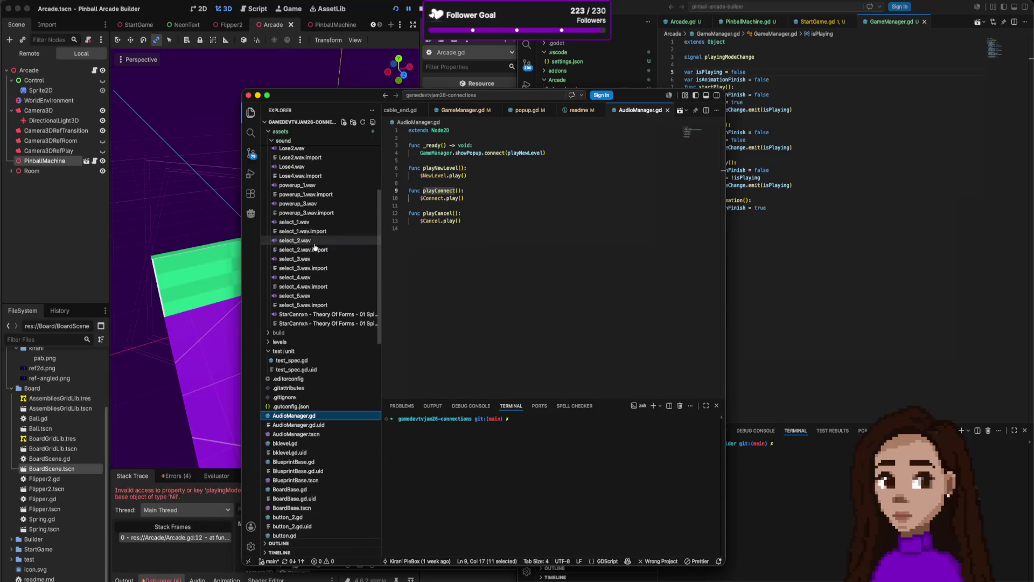
scroll(315, 247, down, 5)
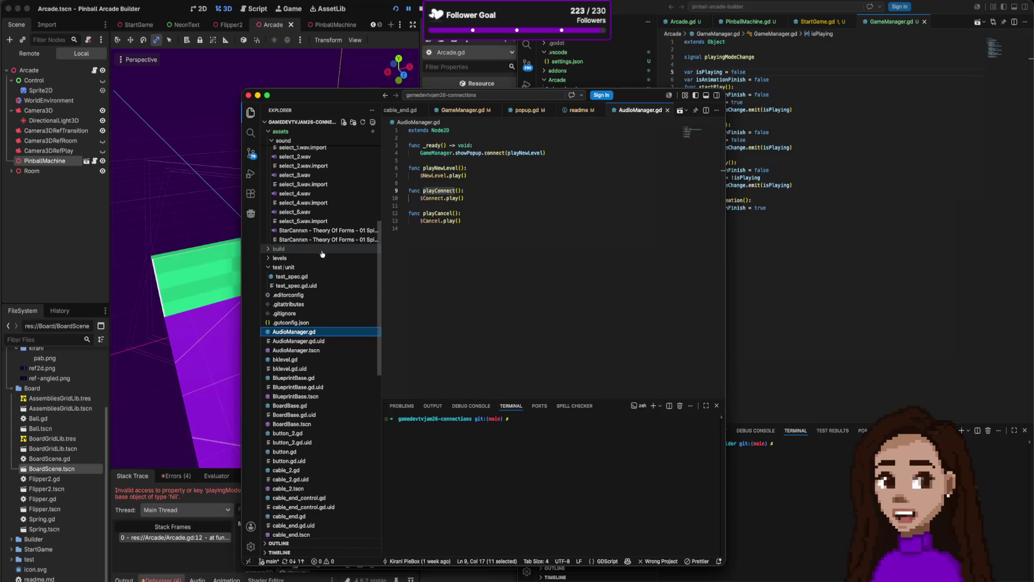
scroll(320, 253, down, 3)
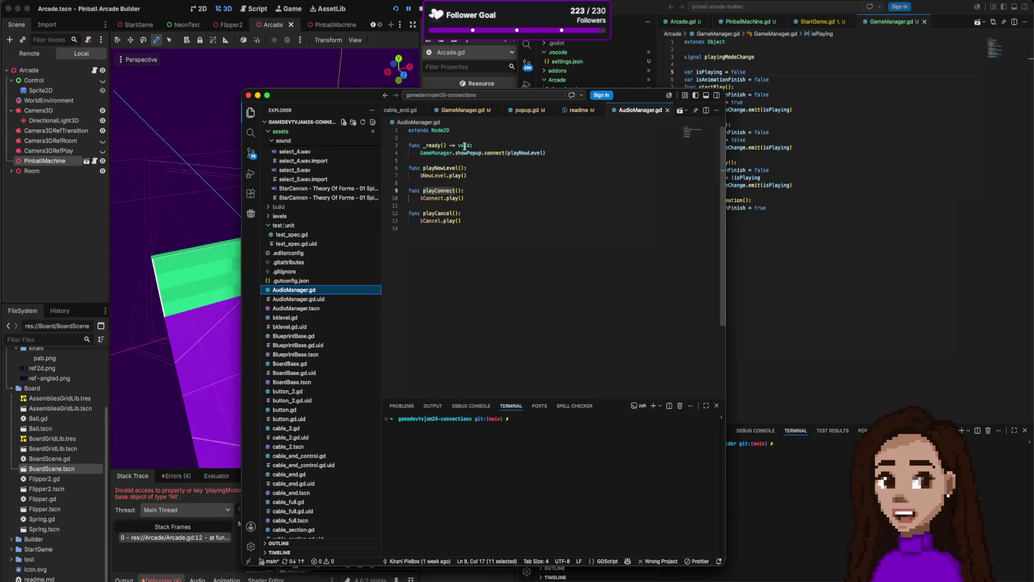
double_click(441, 130)
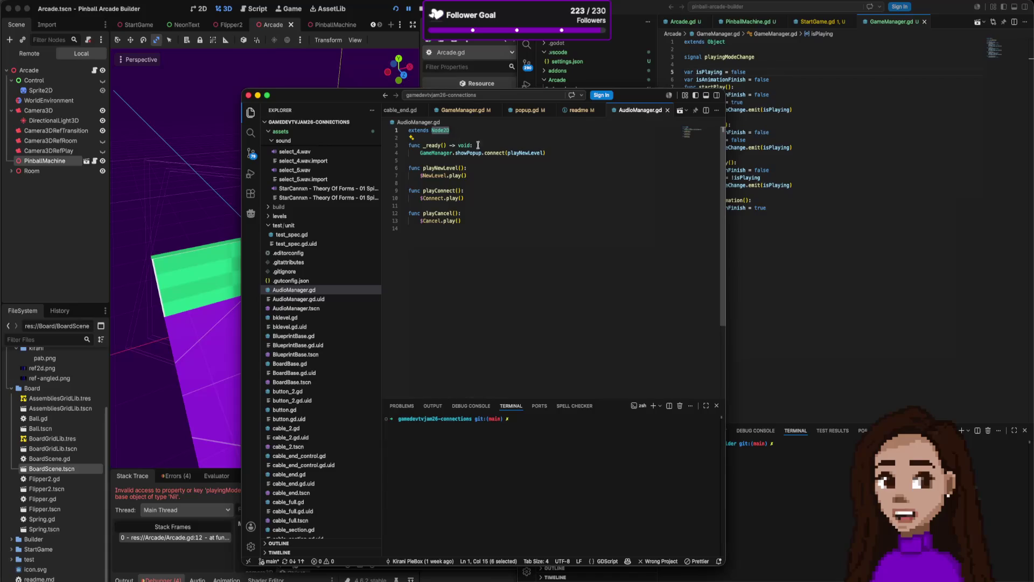
key(super+grave)
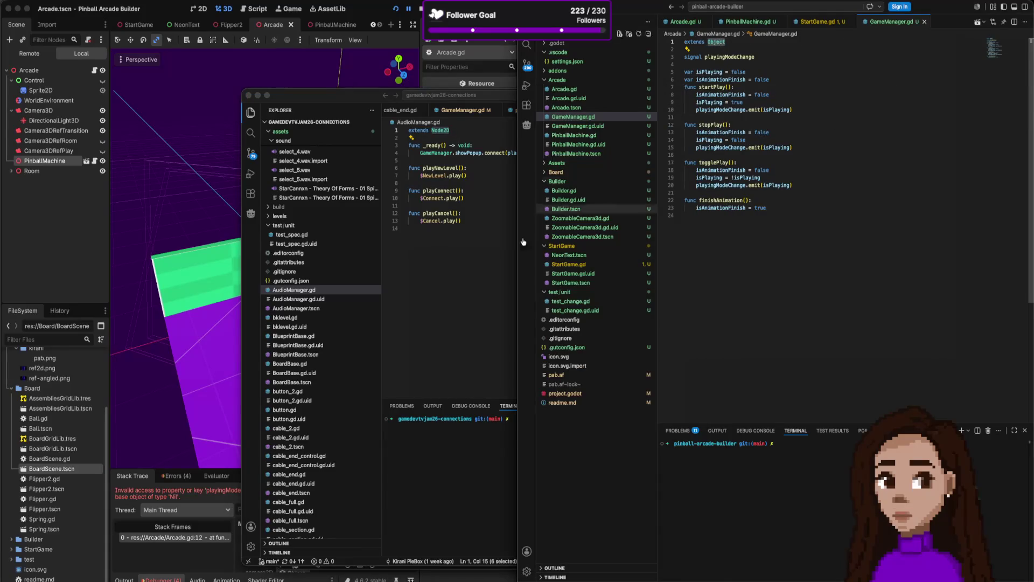
click(314, 308)
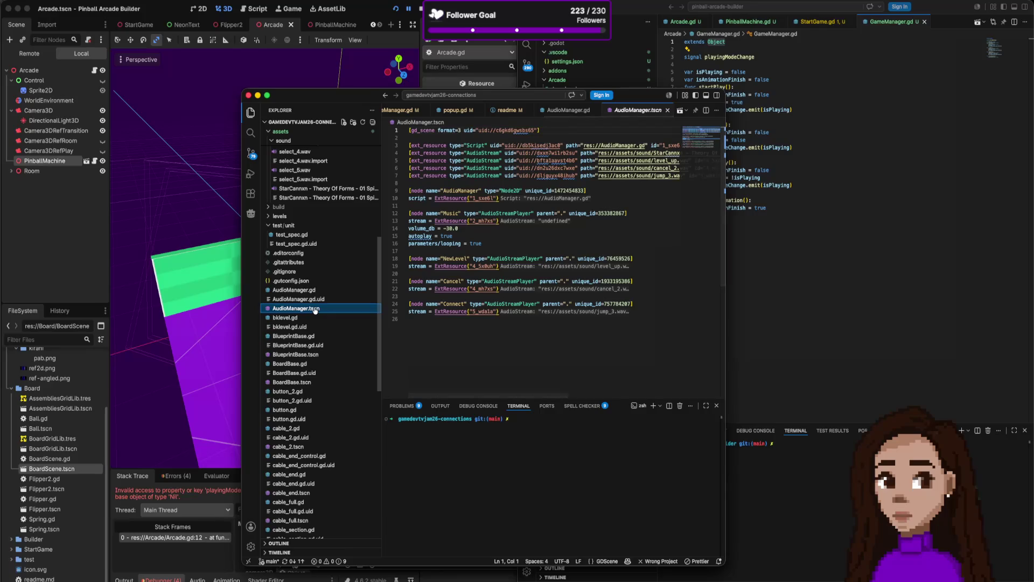
scroll(349, 315, down, 3)
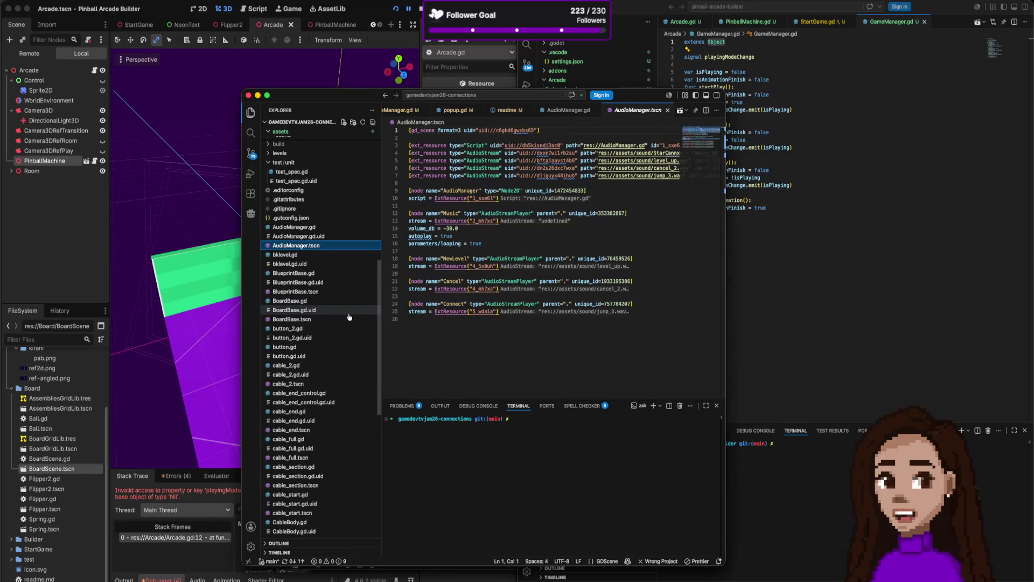
scroll(349, 316, down, 2)
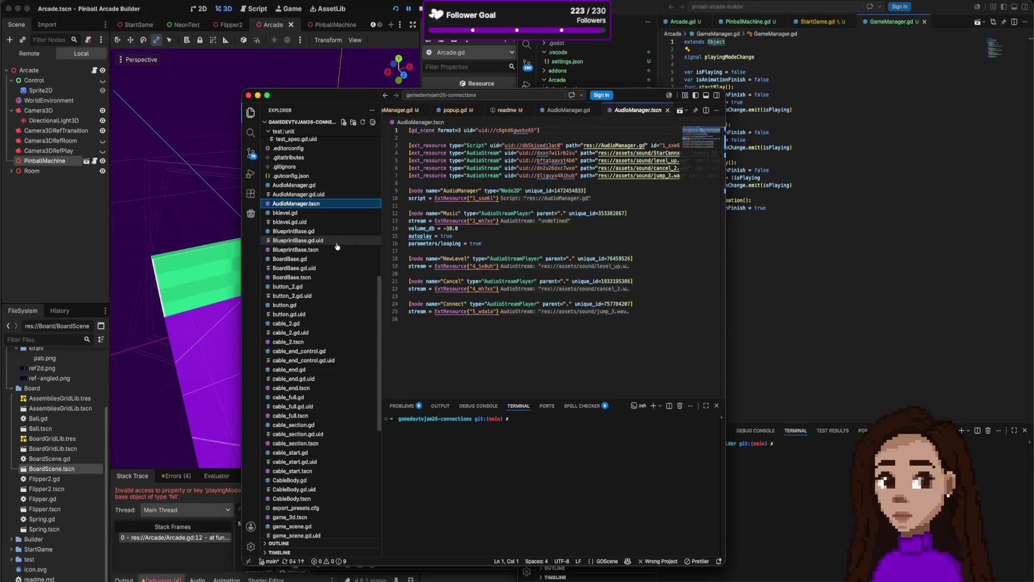
scroll(337, 247, down, 2)
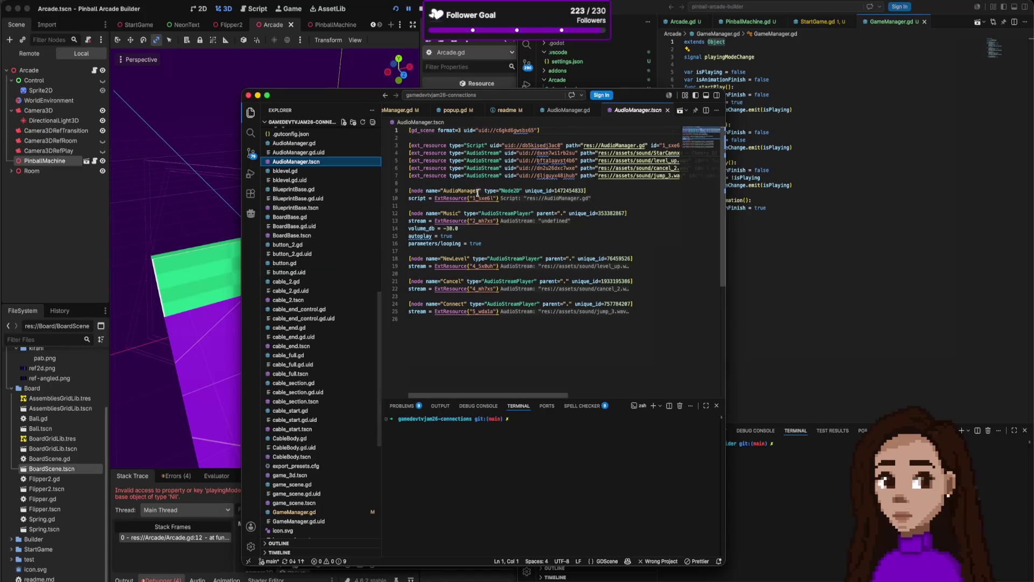
scroll(524, 202, down, 1)
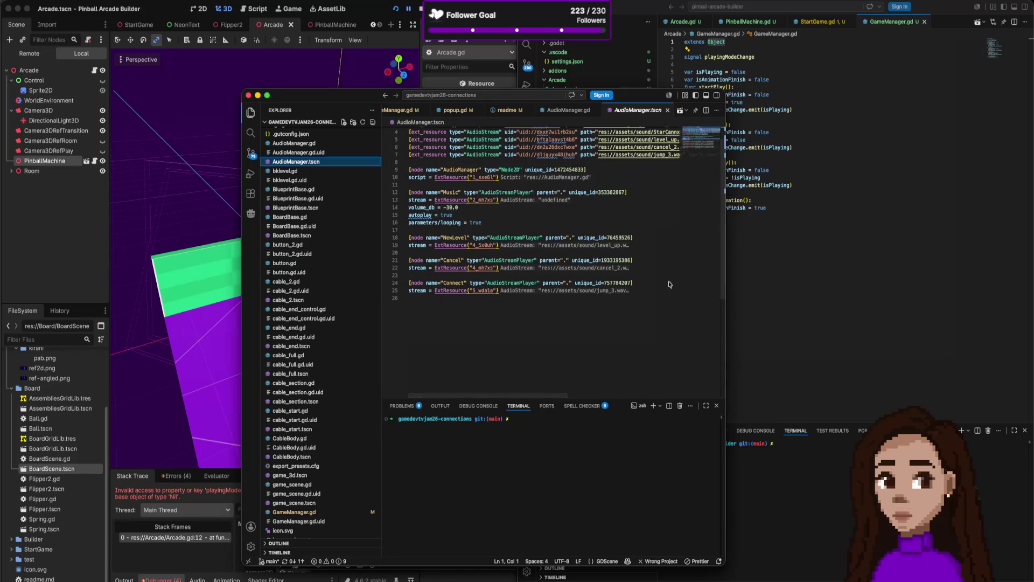
View GameManager.gd in the connections project, then show Arcade.gd.uid in the pinball-arcade-builder window.
click(295, 512)
scroll(518, 252, up, 4)
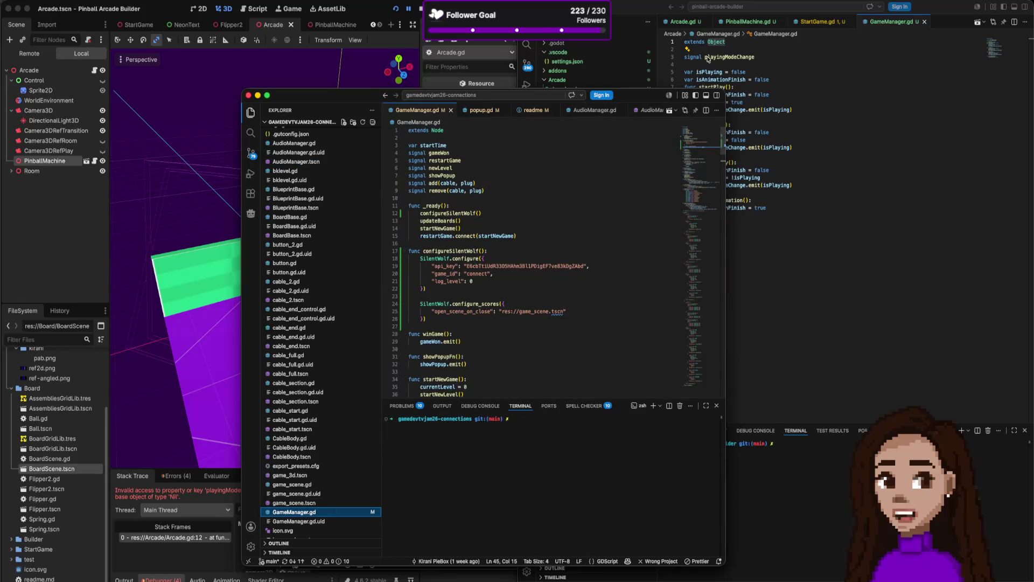
click(695, 78)
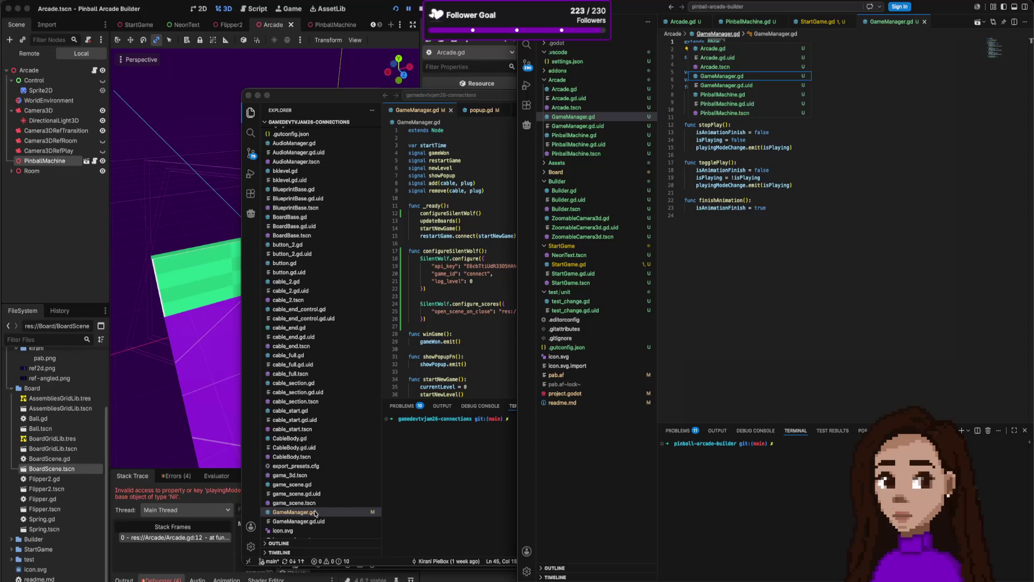
click(568, 98)
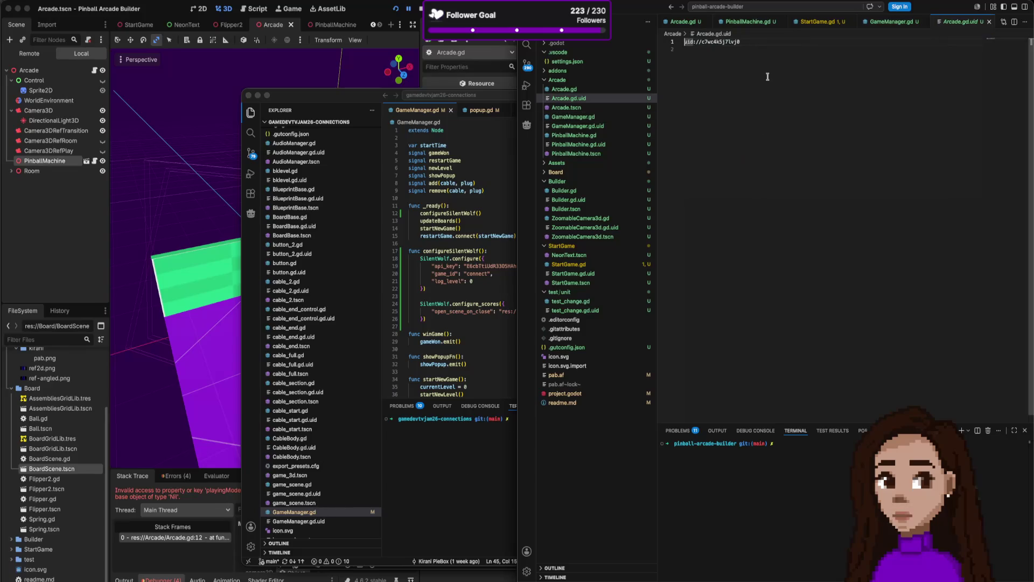
Make the pinball GameManager.gd extend Node instead of Object and run the game.
key(ctrl+w)
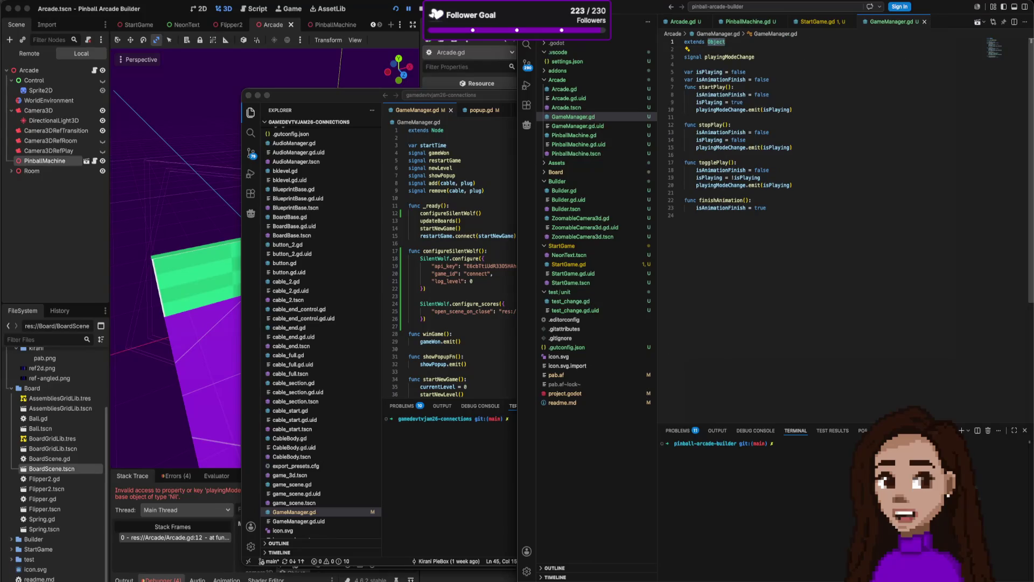
text(Node)
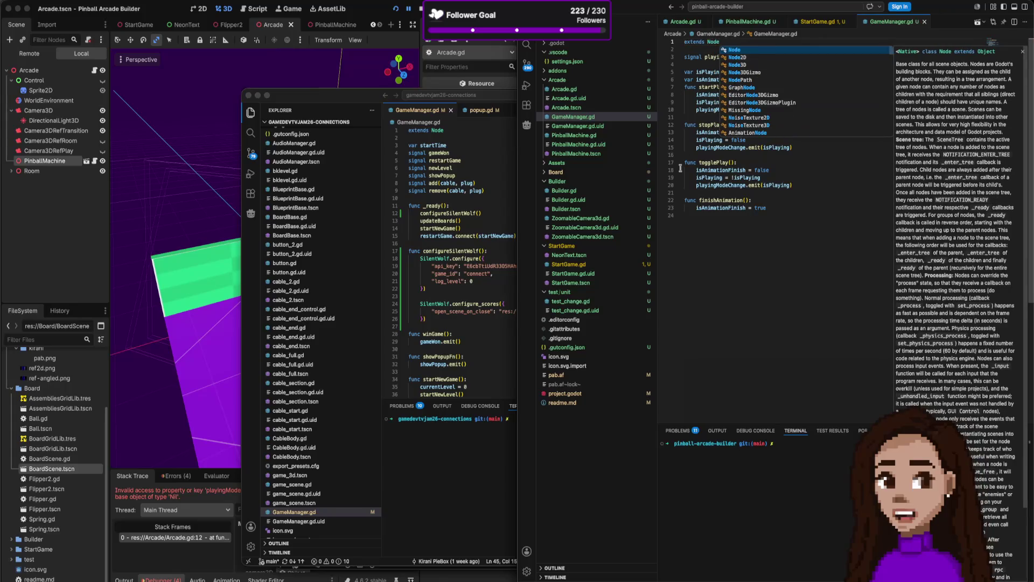
key(Escape)
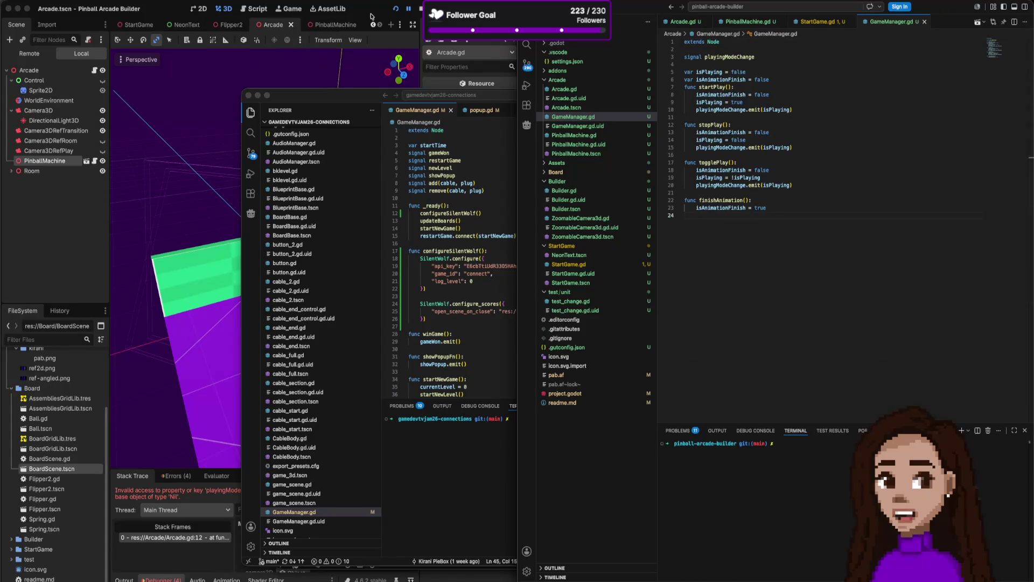
key(F5)
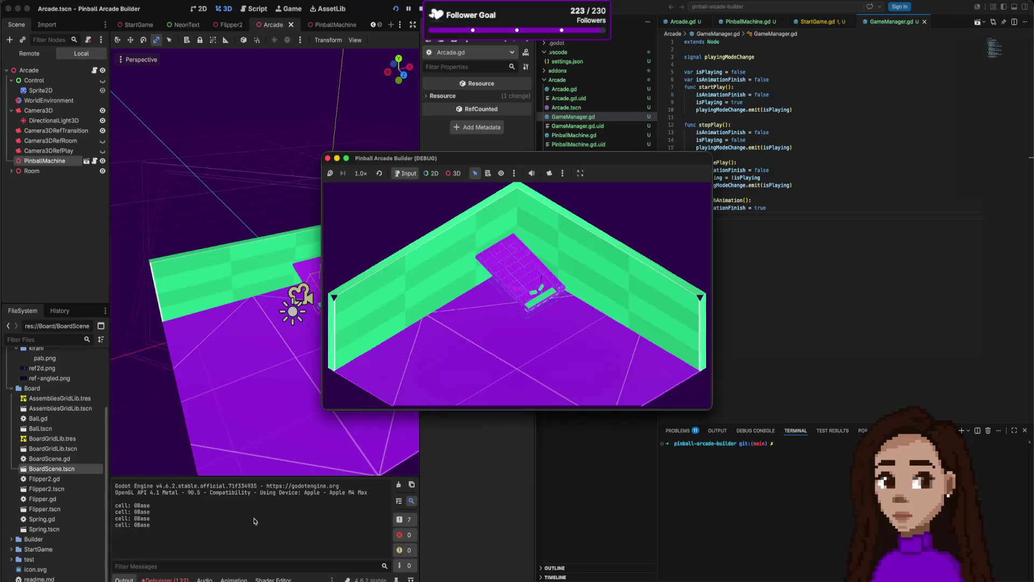
Bring Godot forward, check the debugger and output log, and clear and refilter the log.
click(379, 540)
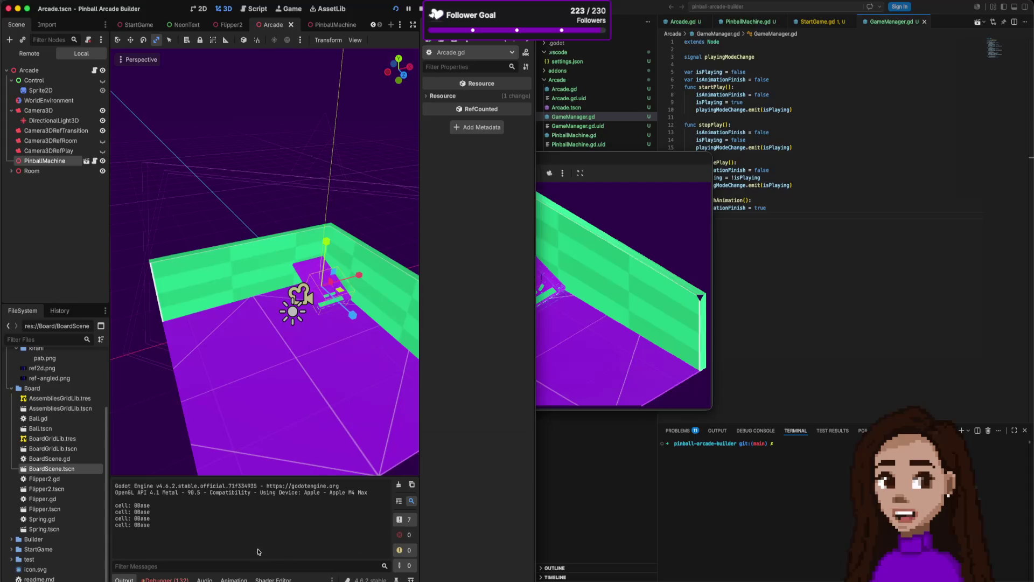
click(166, 578)
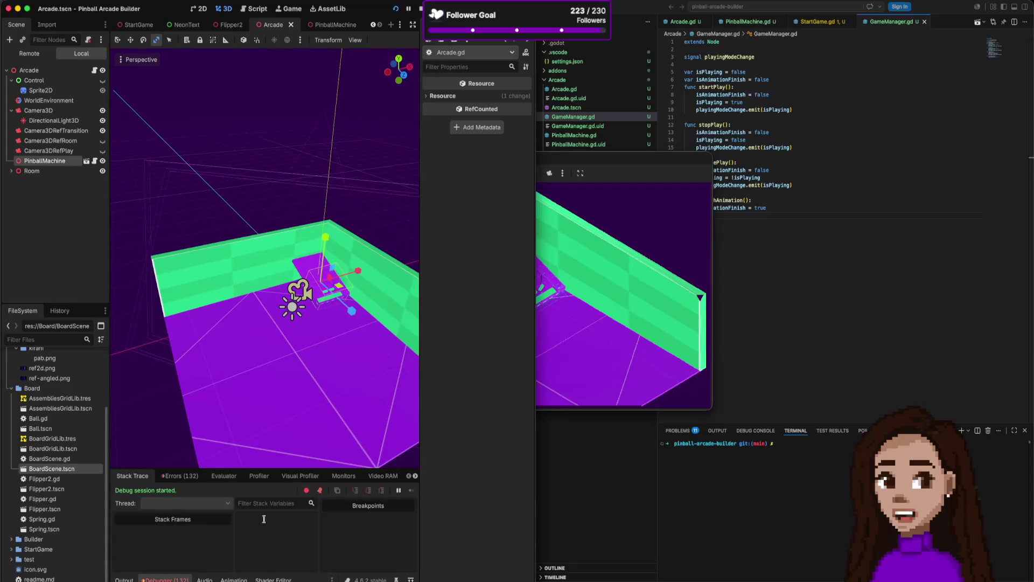
click(124, 578)
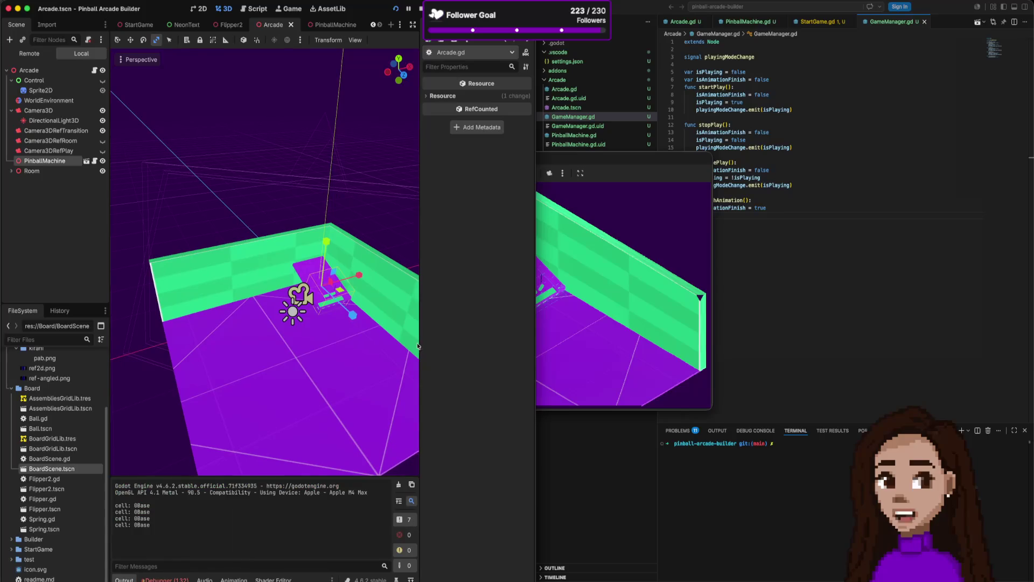
click(574, 294)
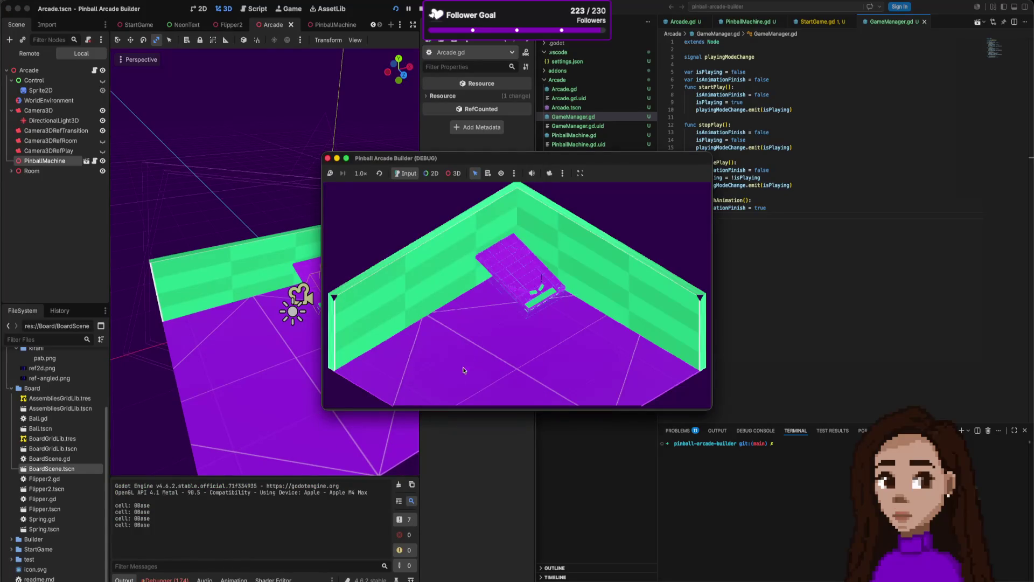
click(408, 534)
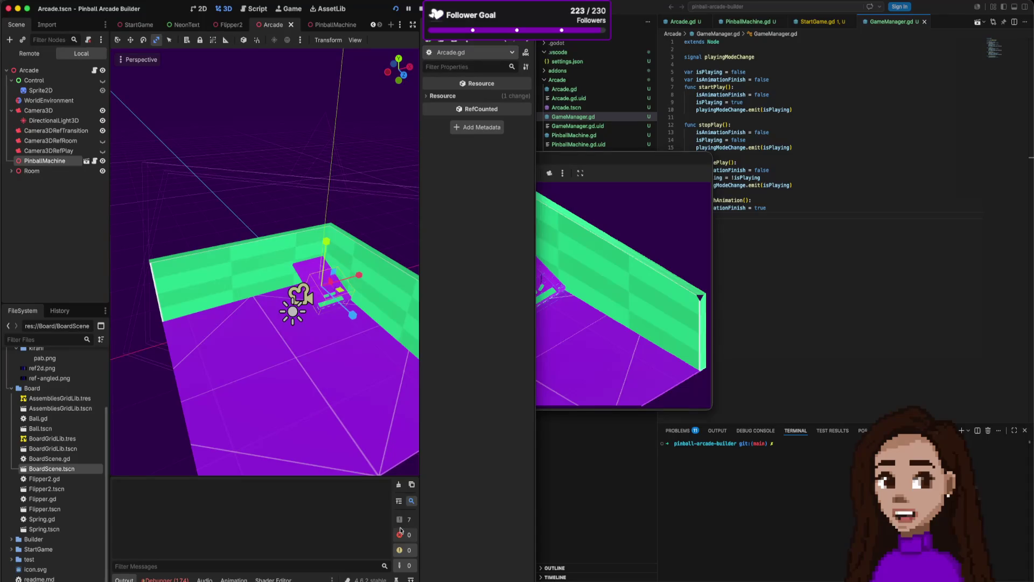
click(404, 519)
click(404, 519)
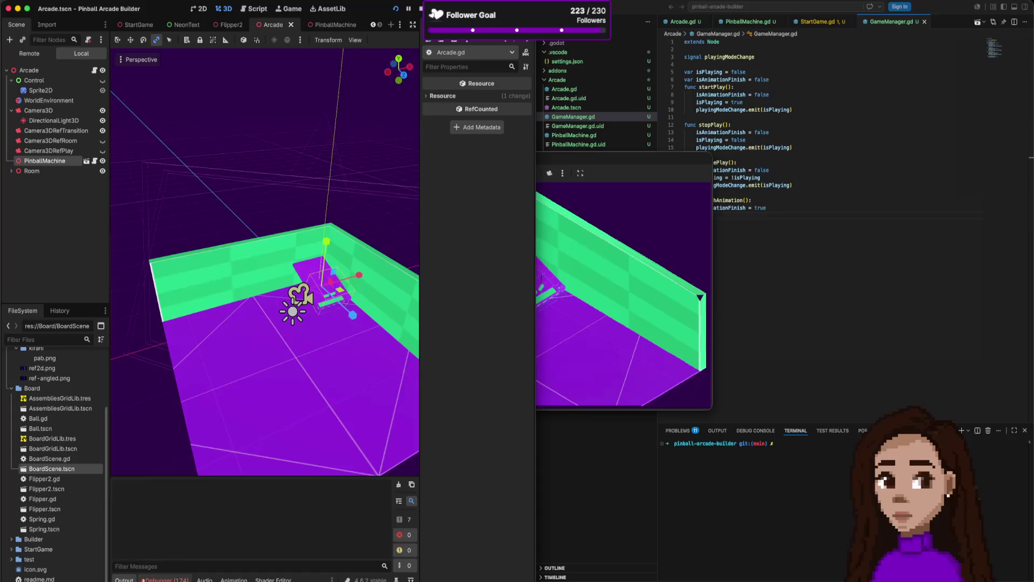
Read the debugger's input_event errors where machineInputEvent expected 1 argument but got 5, then return to the code editor.
click(165, 579)
click(179, 476)
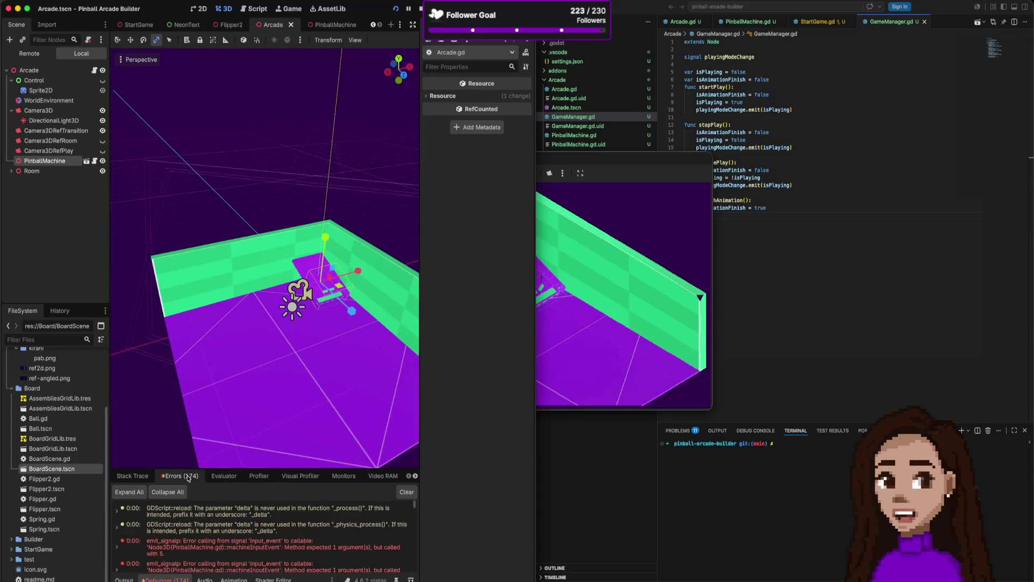
click(245, 525)
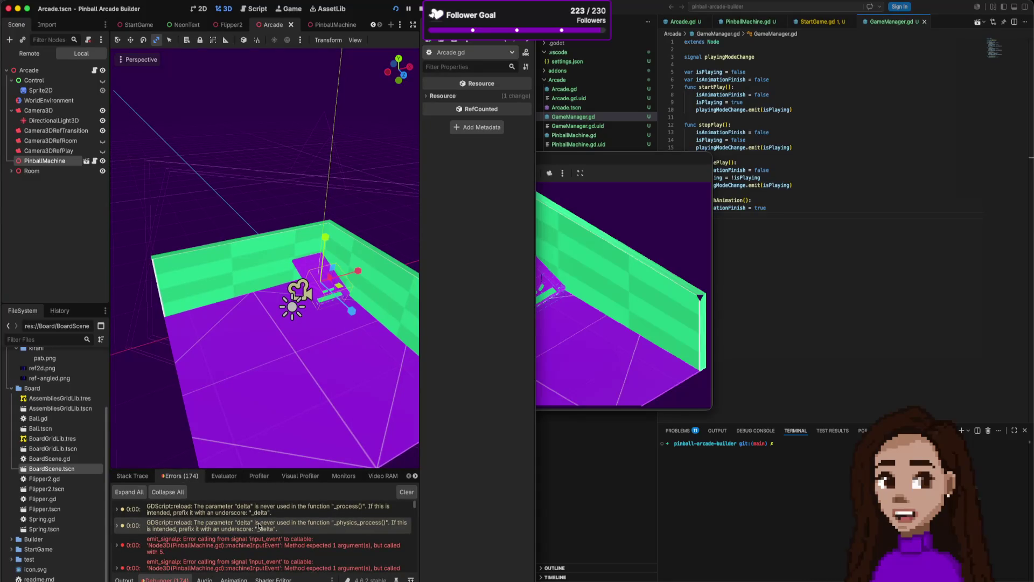
click(395, 541)
click(357, 547)
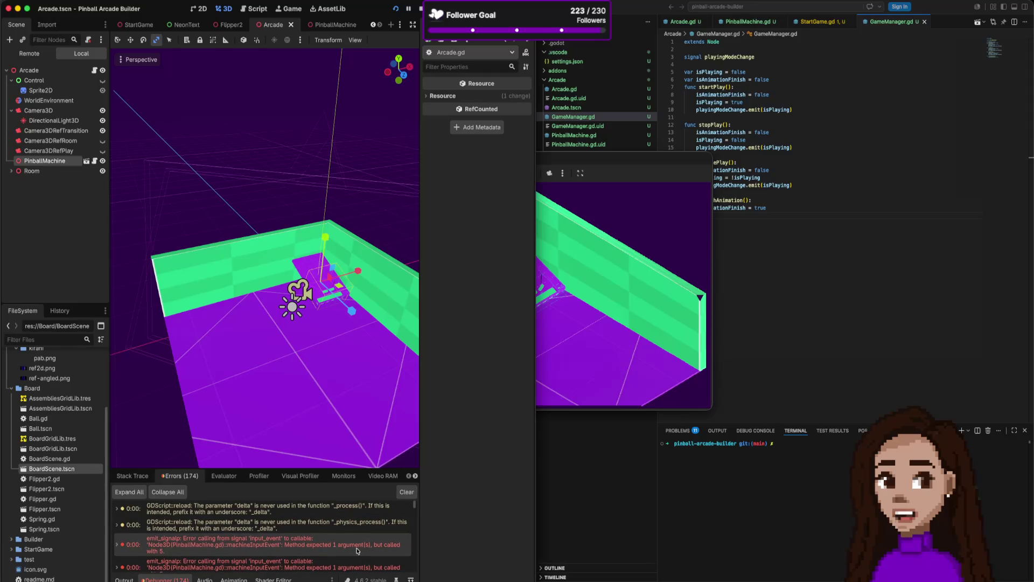
scroll(356, 550, down, 2)
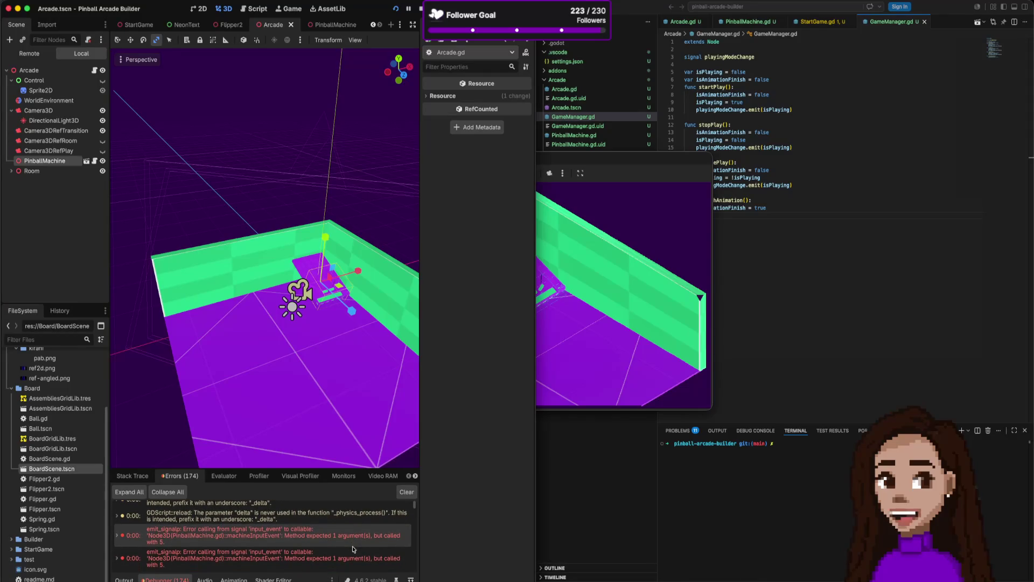
scroll(353, 549, down, 1)
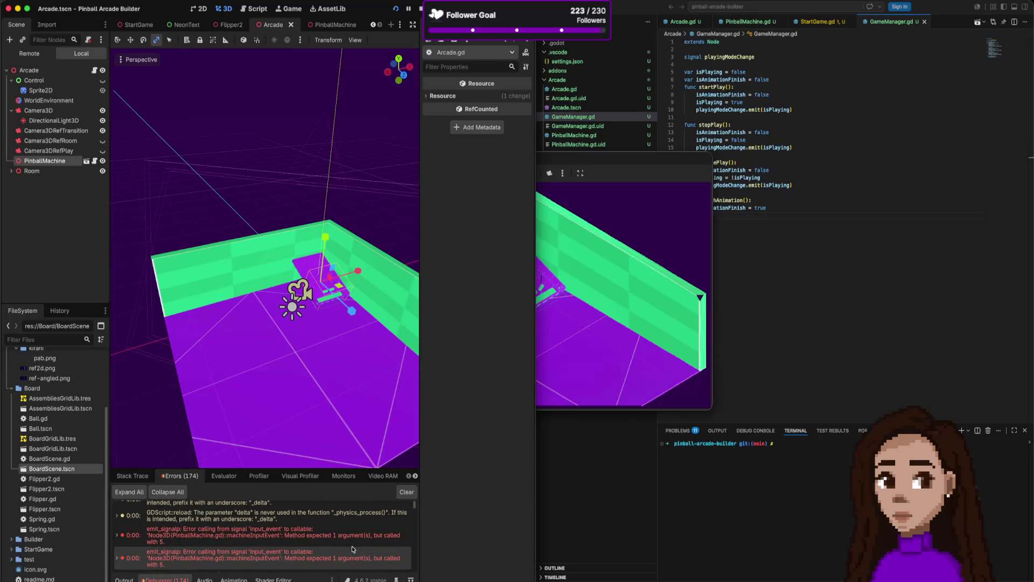
click(351, 544)
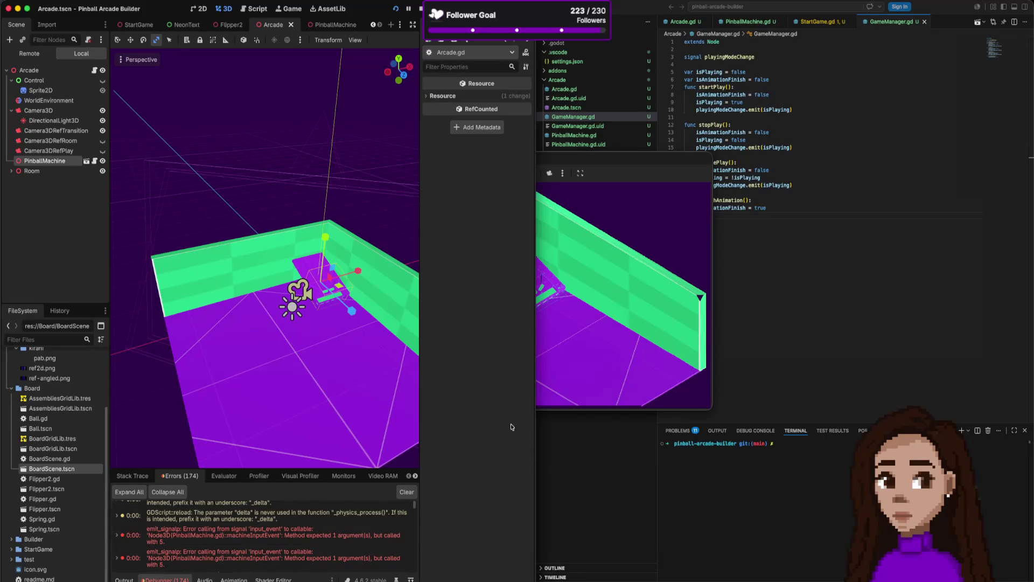
click(835, 263)
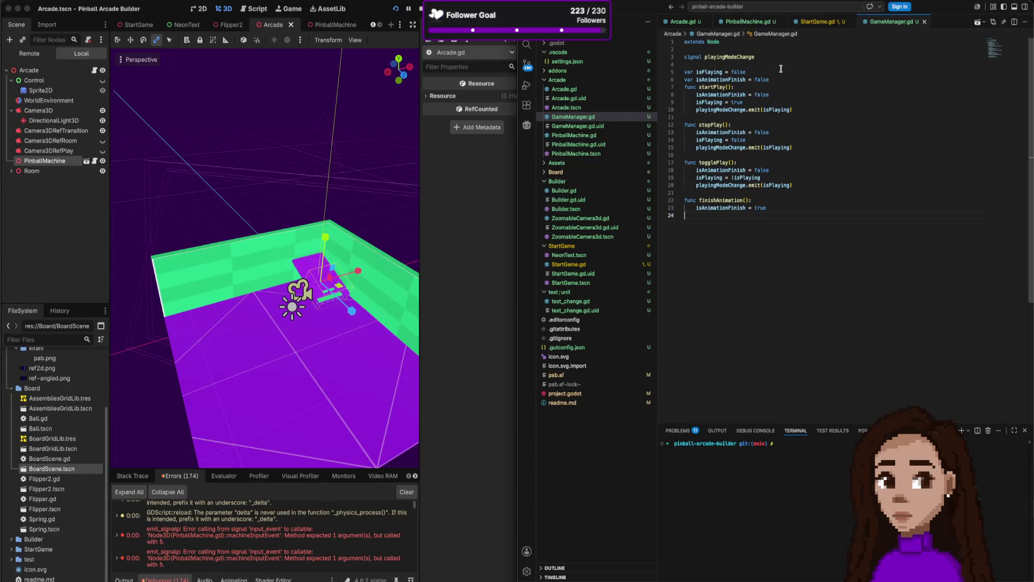
Review PinballMachine.gd and then Arcade.gd with its camera tween code.
click(759, 22)
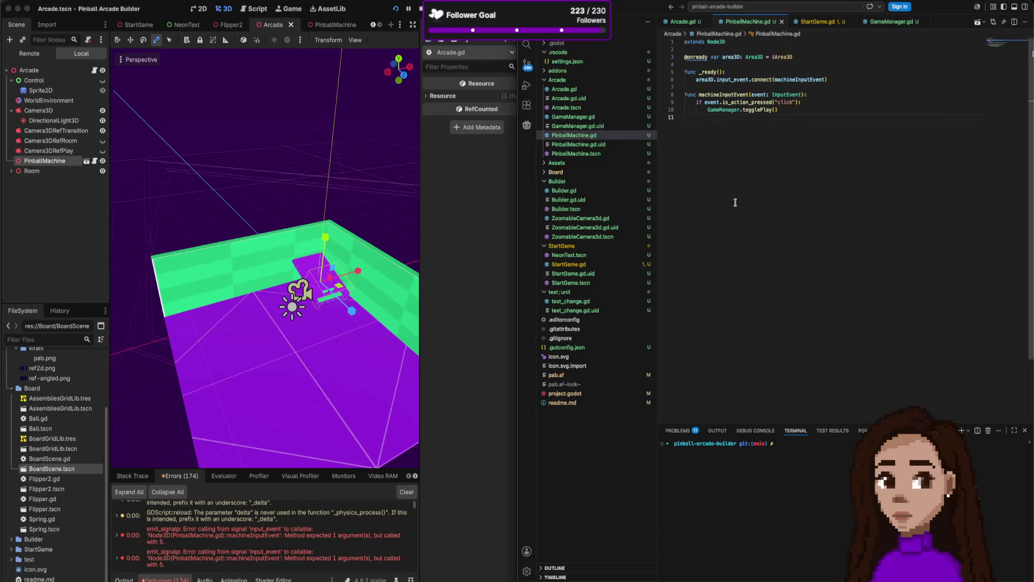
click(684, 22)
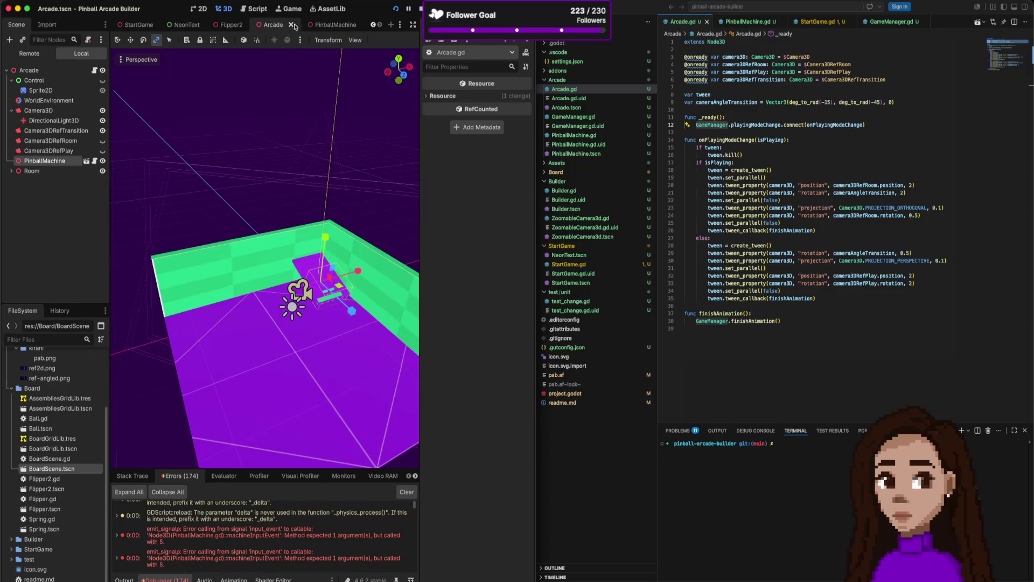
In the PinballMachine scene, start connecting the Area3D node's input_event signal via the Signals list.
click(324, 24)
click(37, 160)
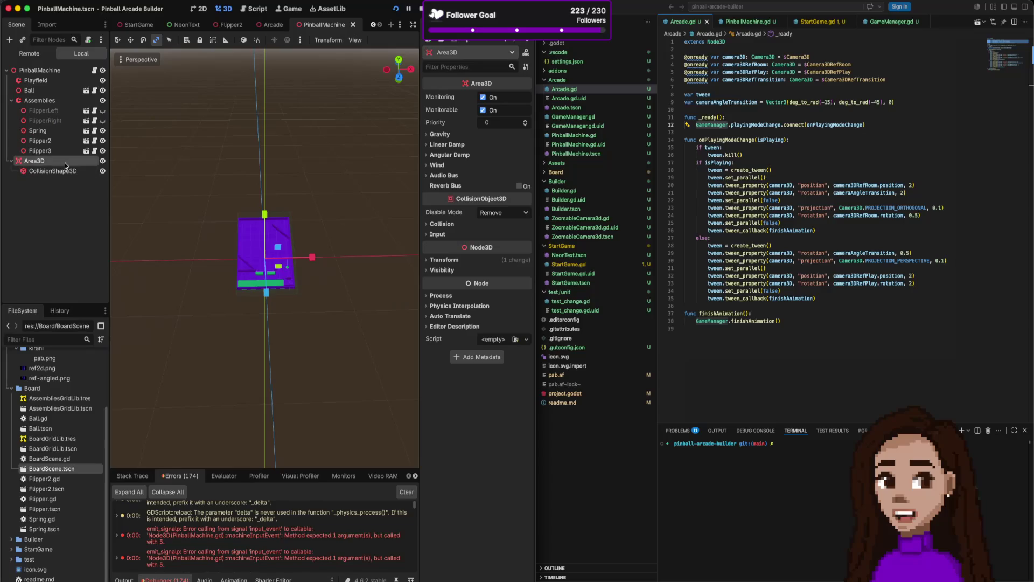
click(476, 55)
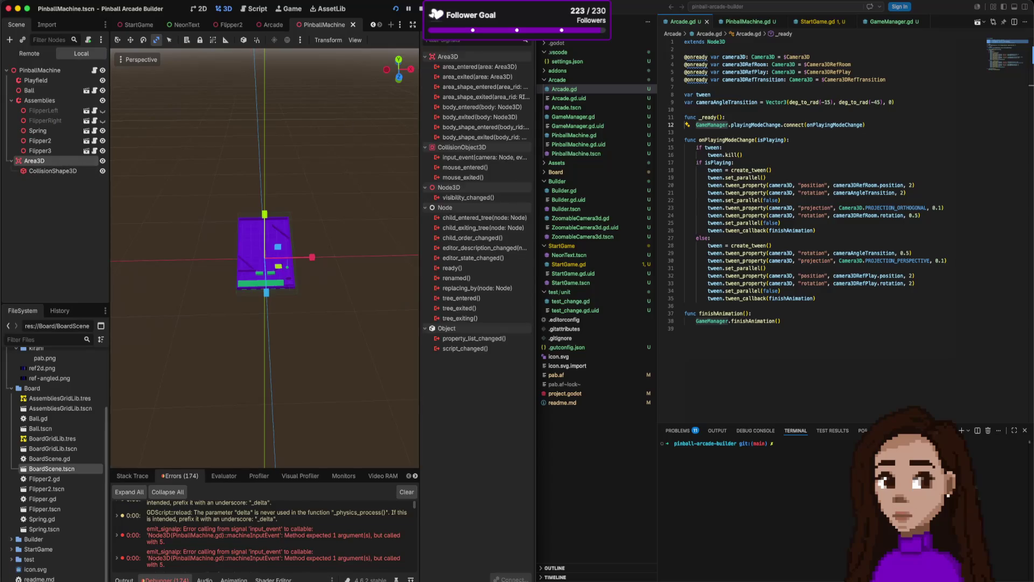
double_click(468, 158)
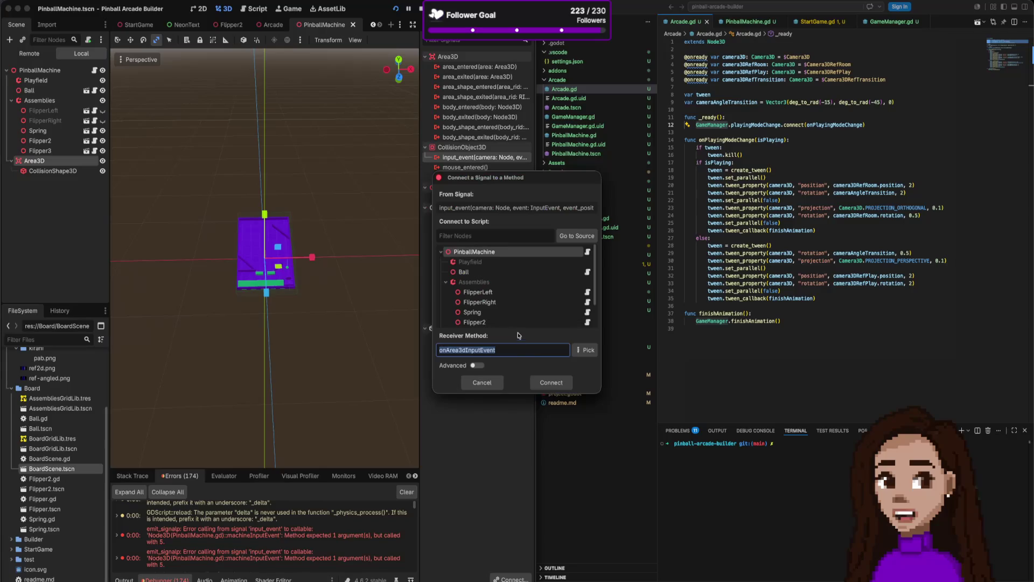
Connect input_event to the generated stub and paste its five-parameter list into machineInputEvent's signature.
click(550, 382)
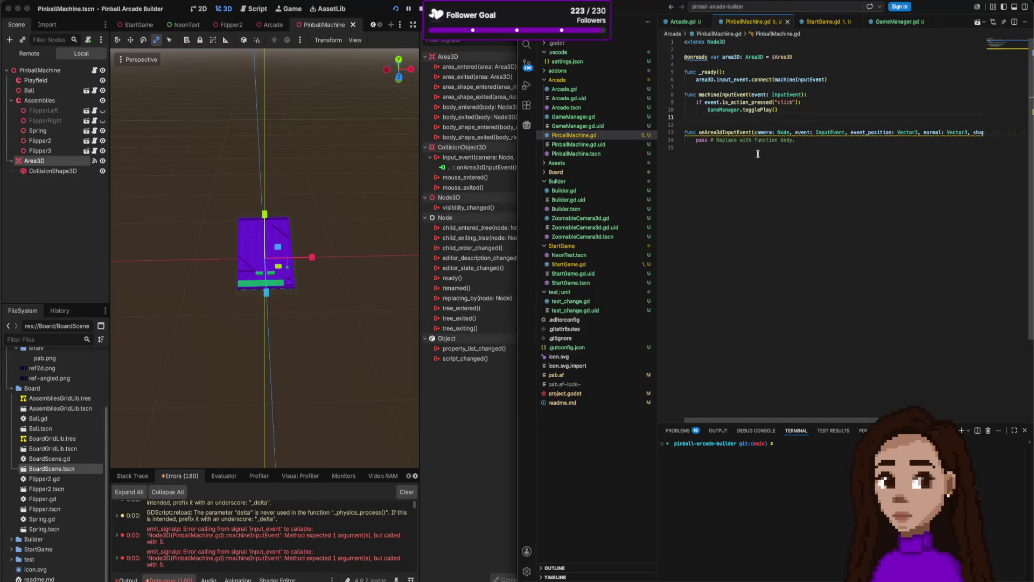
mouse_move(823, 132)
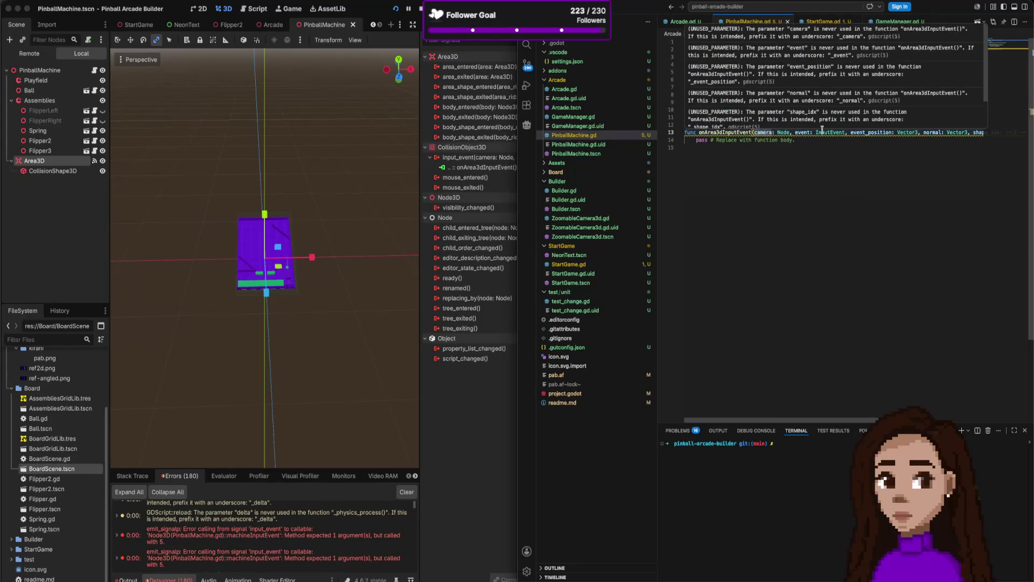
click(755, 132)
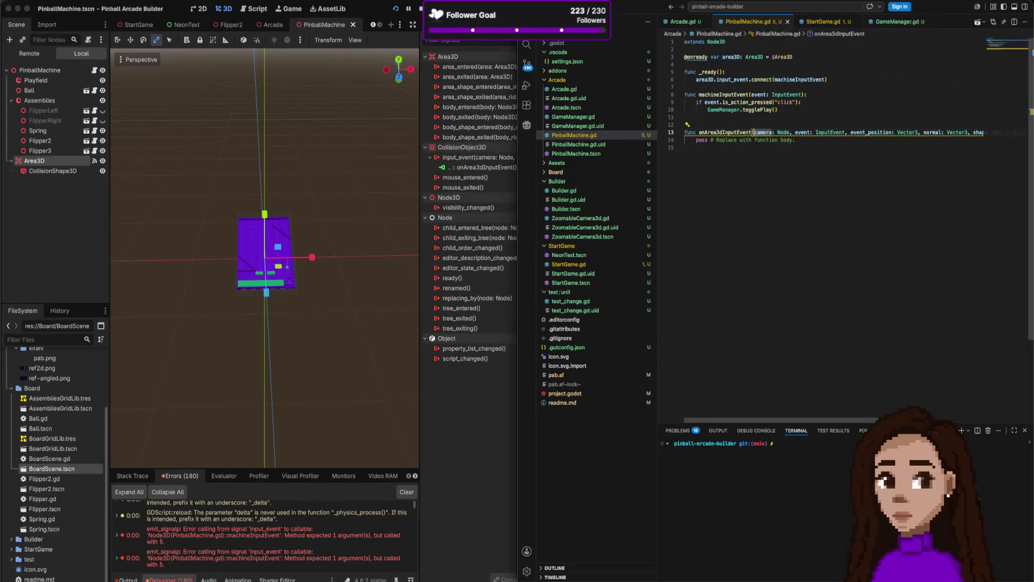
drag(755, 132, 982, 131)
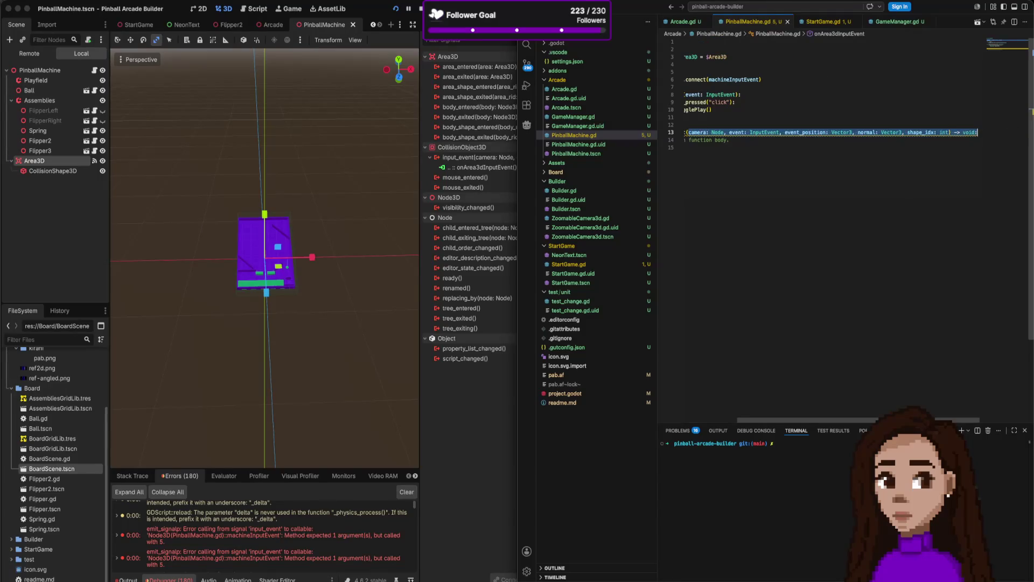
click(772, 79)
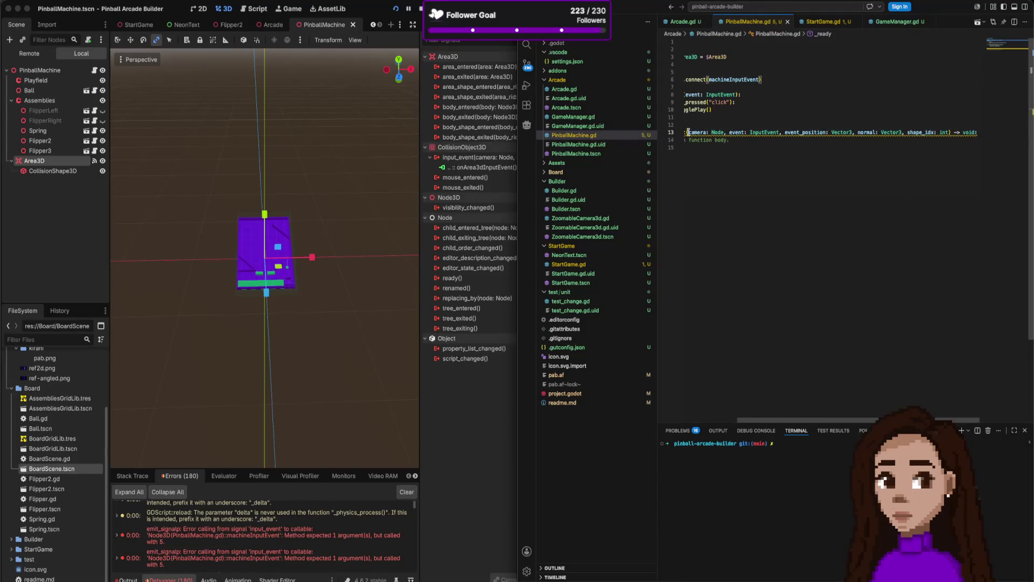
drag(686, 131, 977, 132)
key(ctrl+c)
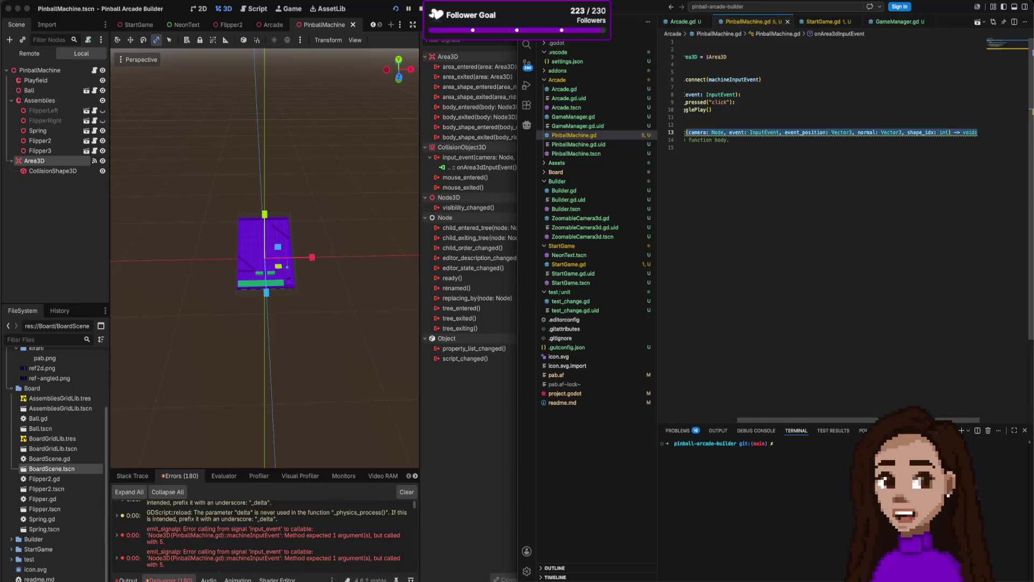
key(Home)
drag(749, 95, 804, 95)
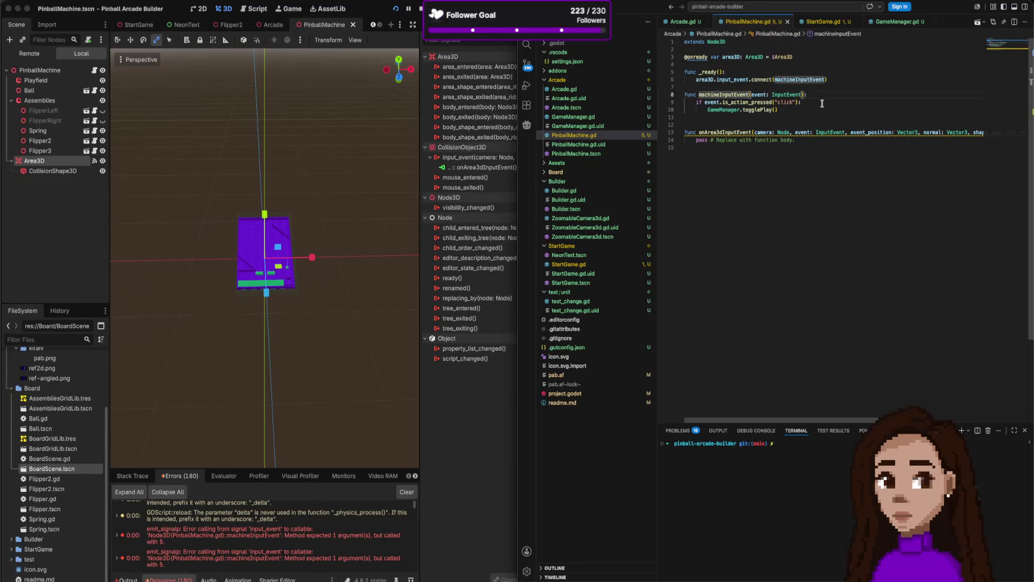
key(ctrl+v)
Prefix machineInputEvent's unused parameters (camera, event_position, normal, shape_idx) with underscores.
double_click(696, 94)
text(_camera)
key(ctrl+Right)
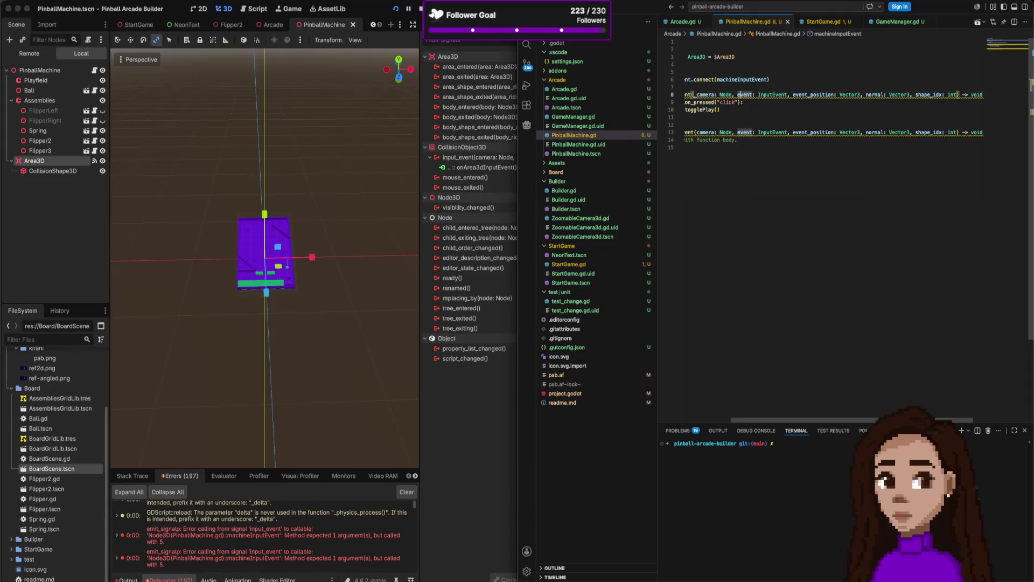
key(ctrl+Right)
key(ctrl+Right)
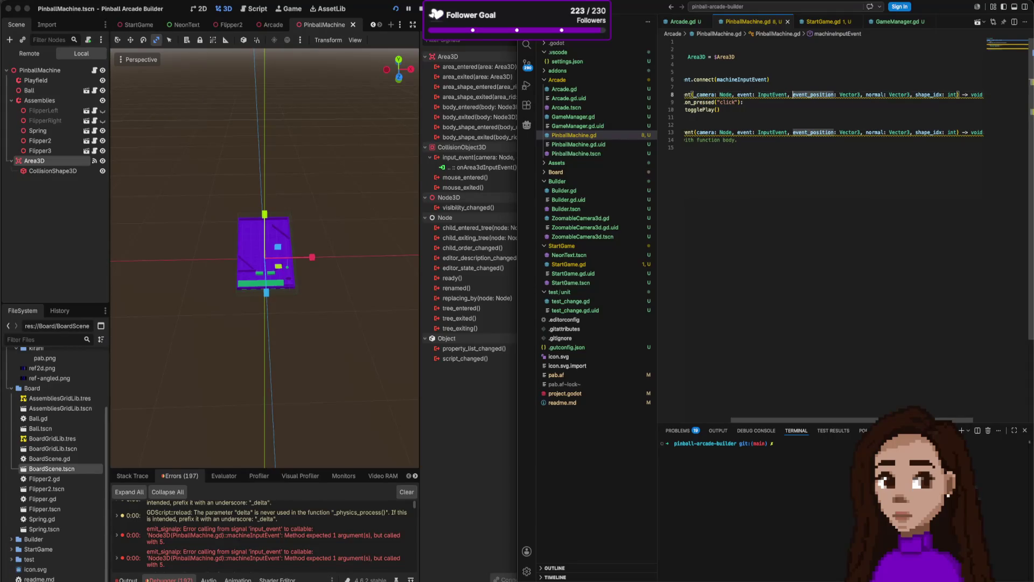
text(_ev)
key(Escape)
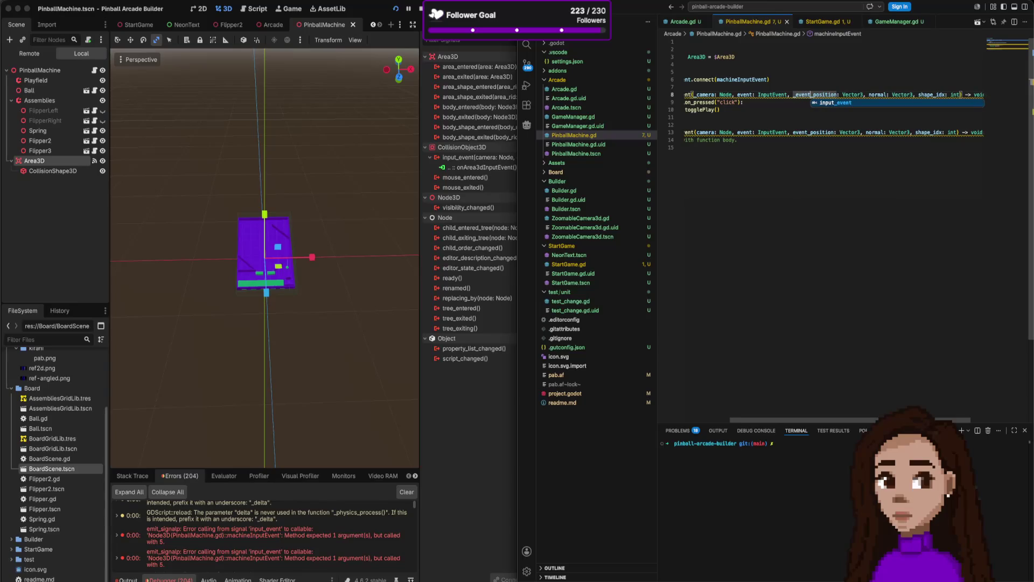
key(End)
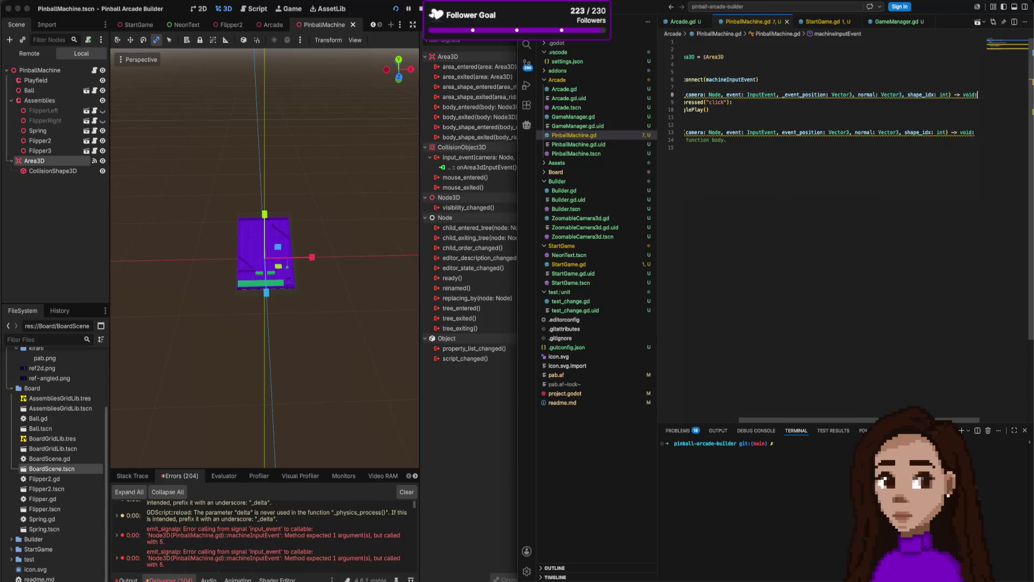
key(ctrl+Left)
key(ctrl+Left)
key(ctrl+Left)
text(_)
key(Escape)
key(ctrl+Left)
key(ctrl+Left)
text(_)
key(Escape)
Delete the generated onArea3dInputEvent stub and save PinballMachine.gd.
key(Down)
key(Down)
key(Down)
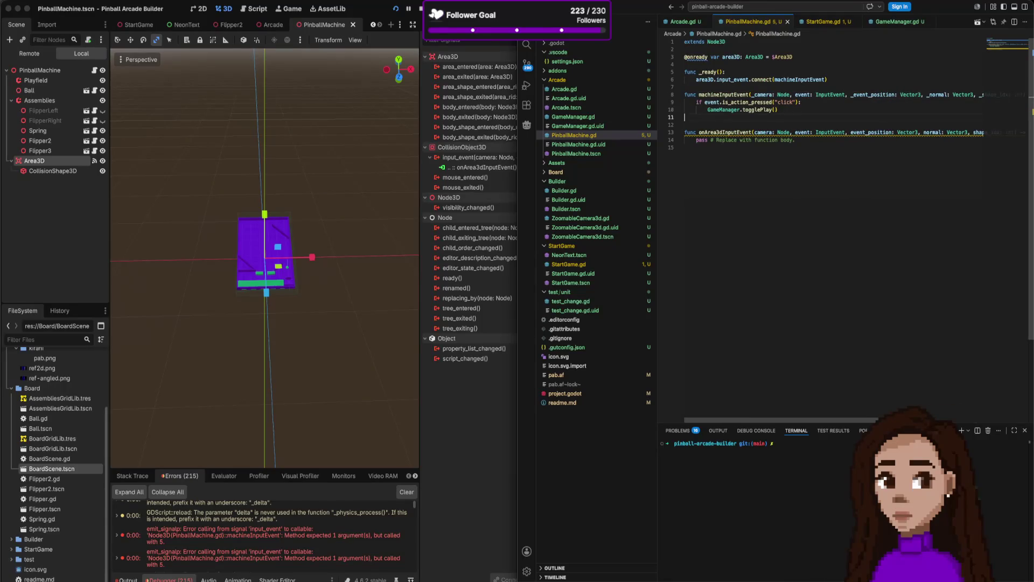
key(shift+Down)
key(shift+Down)
key(shift+Down)
key(BackSpace)
key(ctrl+s)
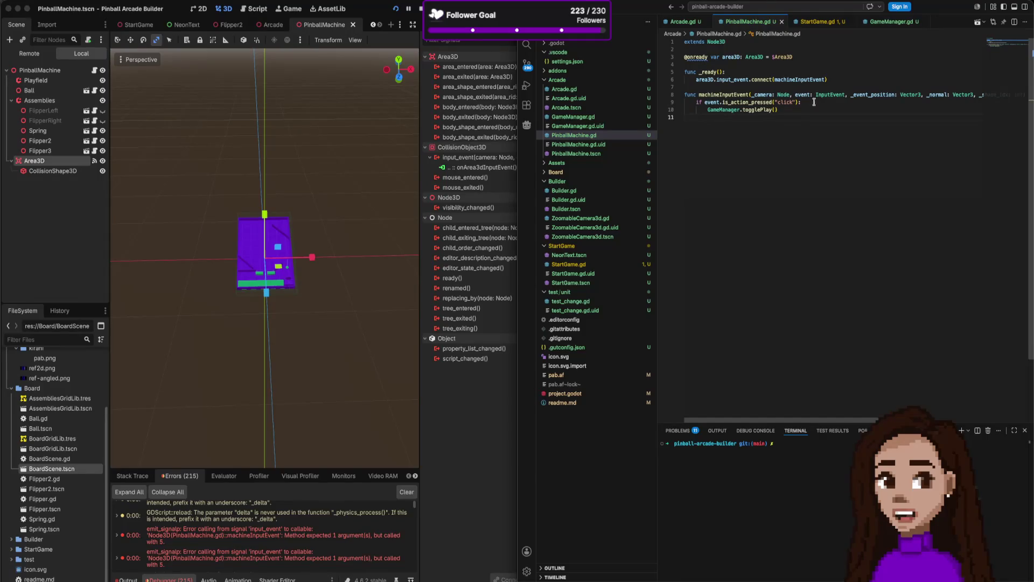
drag(517, 243, 533, 242)
Disconnect the onArea3dInputEvent connection under input_event and run the project.
right_click(471, 166)
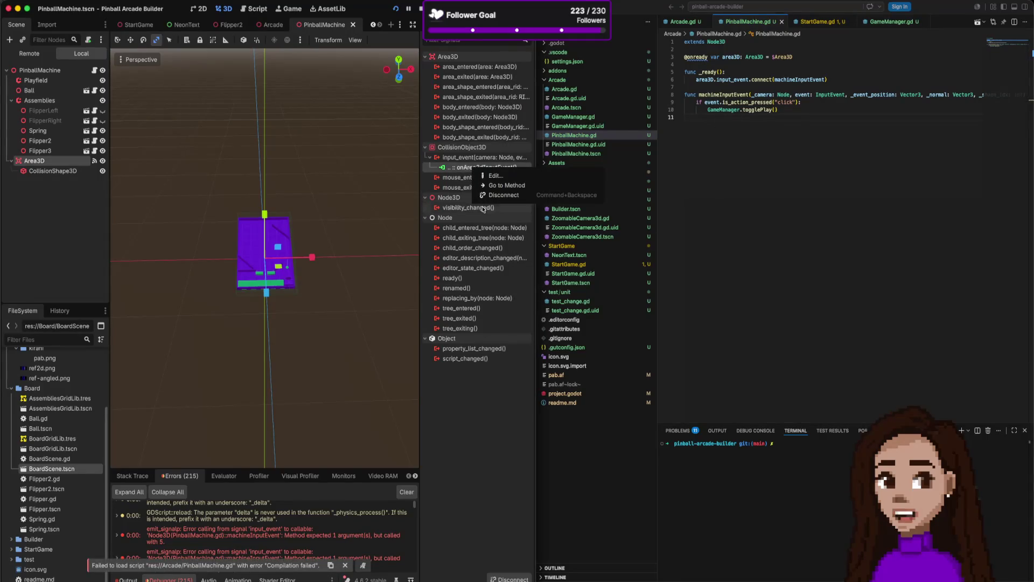
click(496, 197)
click(754, 187)
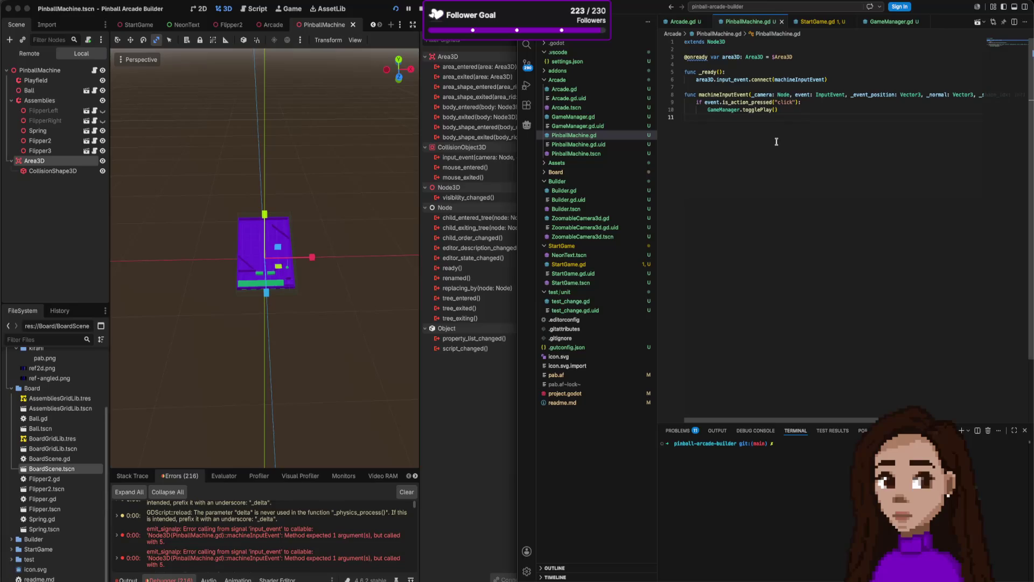
key(F5)
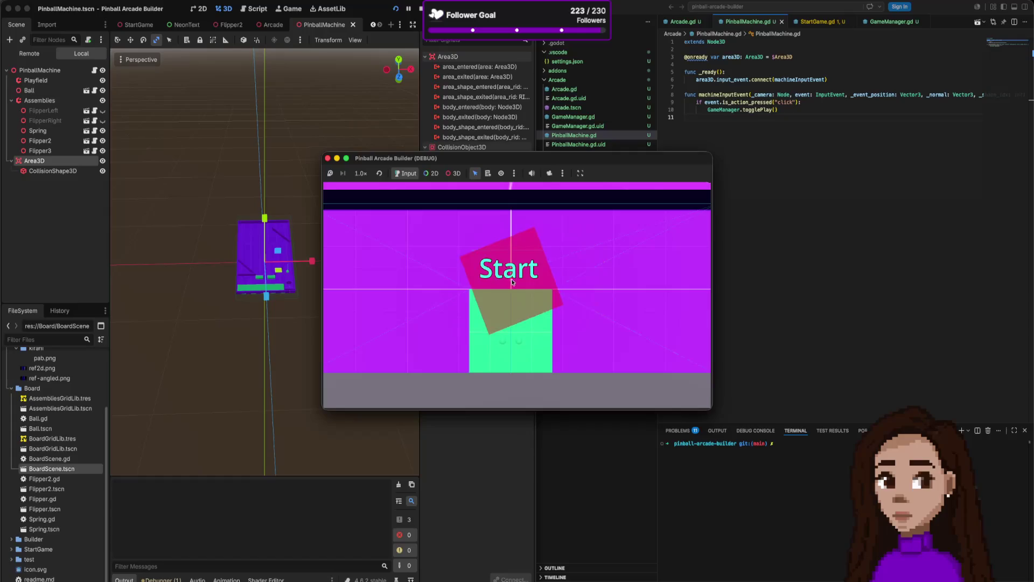
Start the game, toggle between machine close-up and room view by clicking the machine, then bring up GameManager.gd.
click(574, 298)
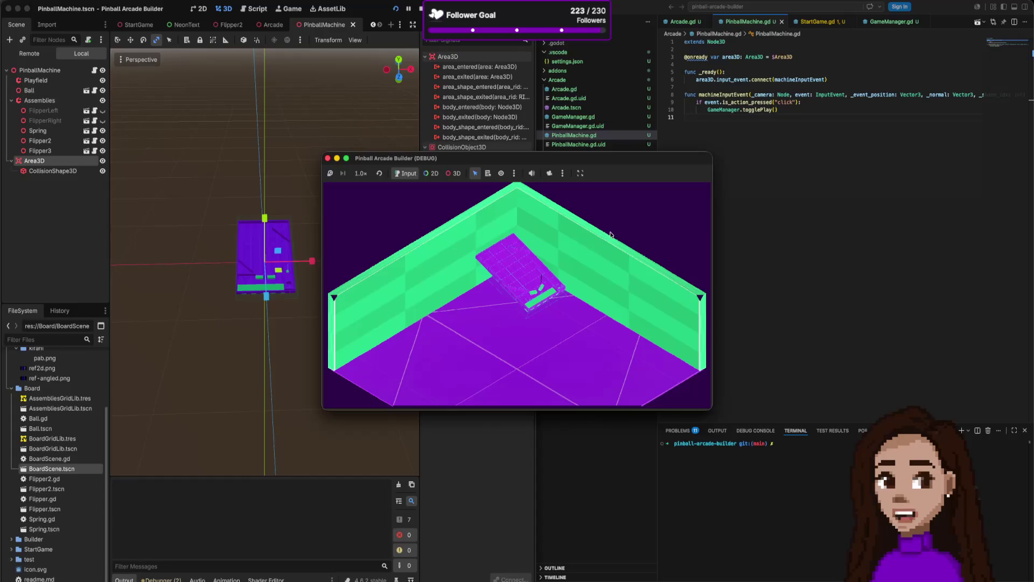
click(560, 253)
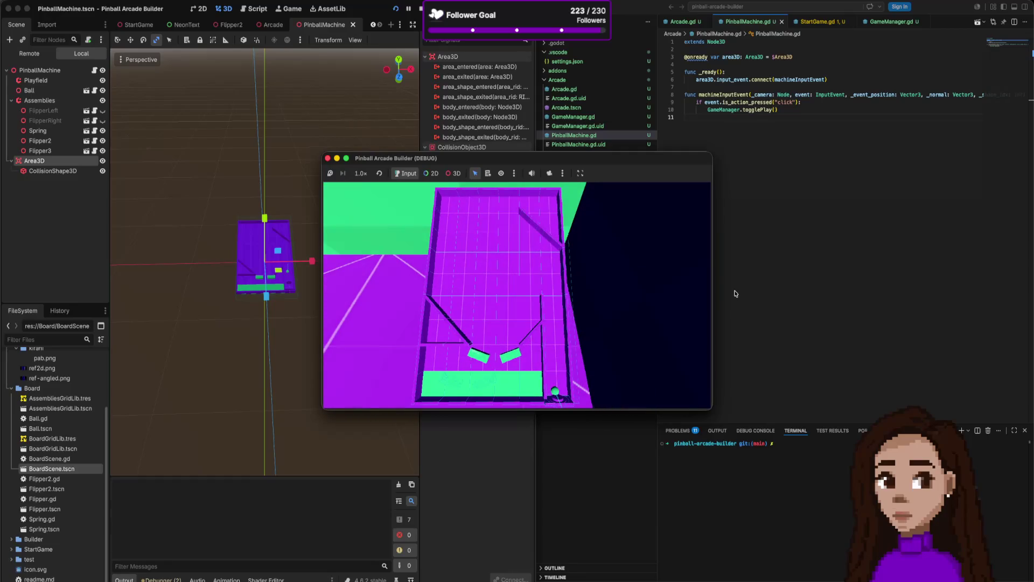
click(501, 255)
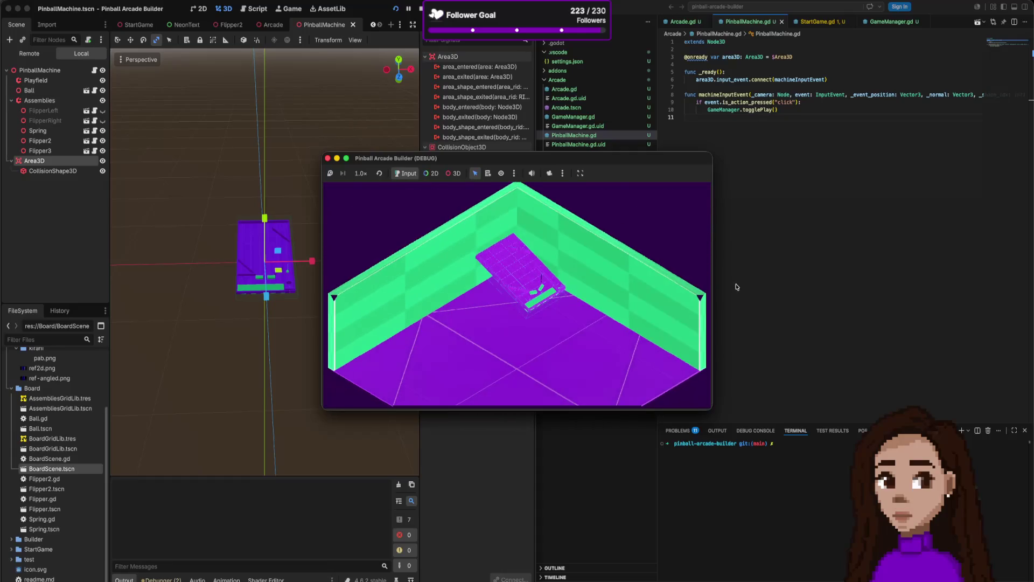
click(737, 286)
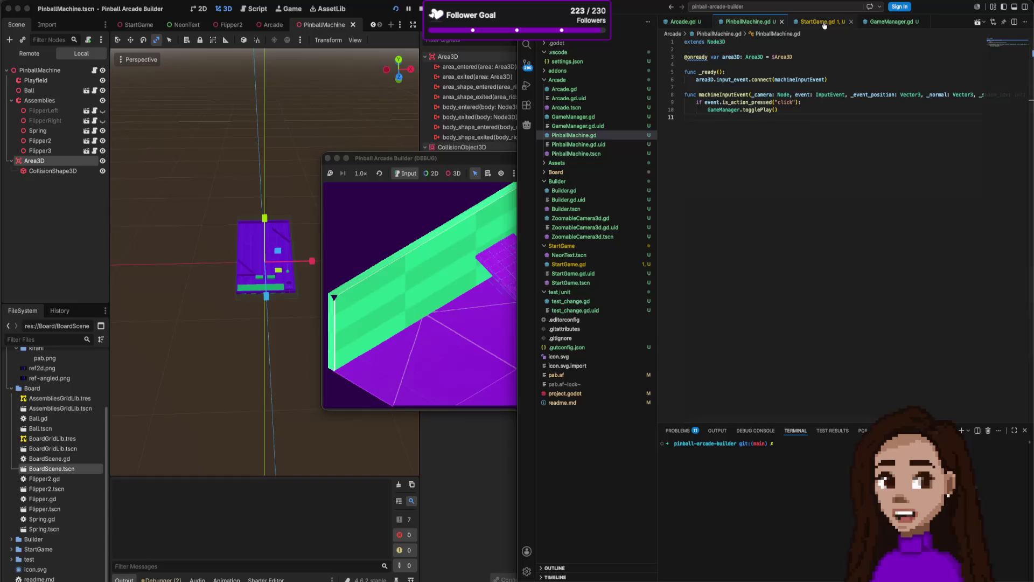
click(893, 21)
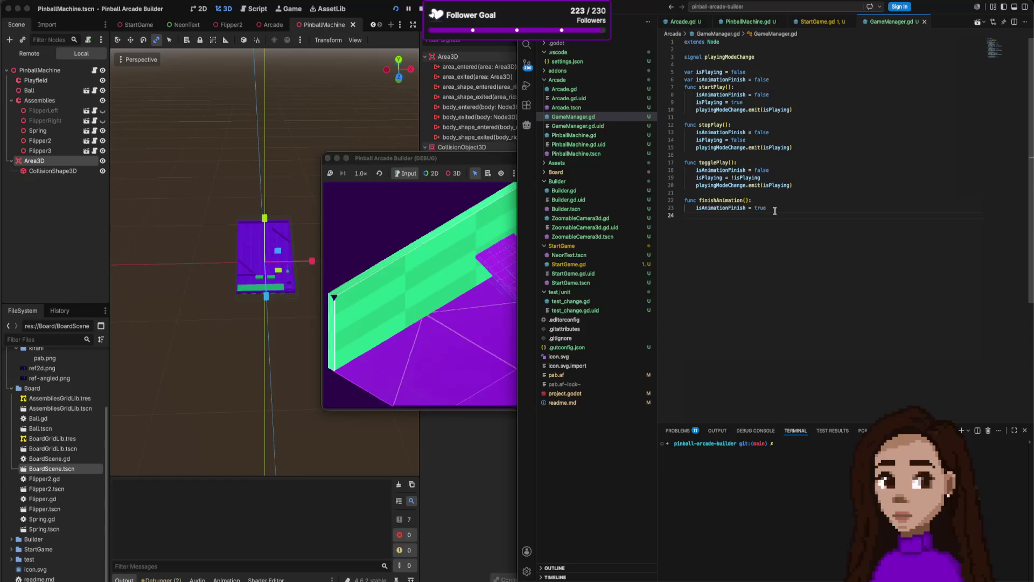
Delete the startPlay and stopPlay functions from GameManager.gd.
mouse_move(795, 149)
mouse_down()
mouse_move(671, 90)
mouse_move(684, 87)
mouse_up()
key(BackSpace)
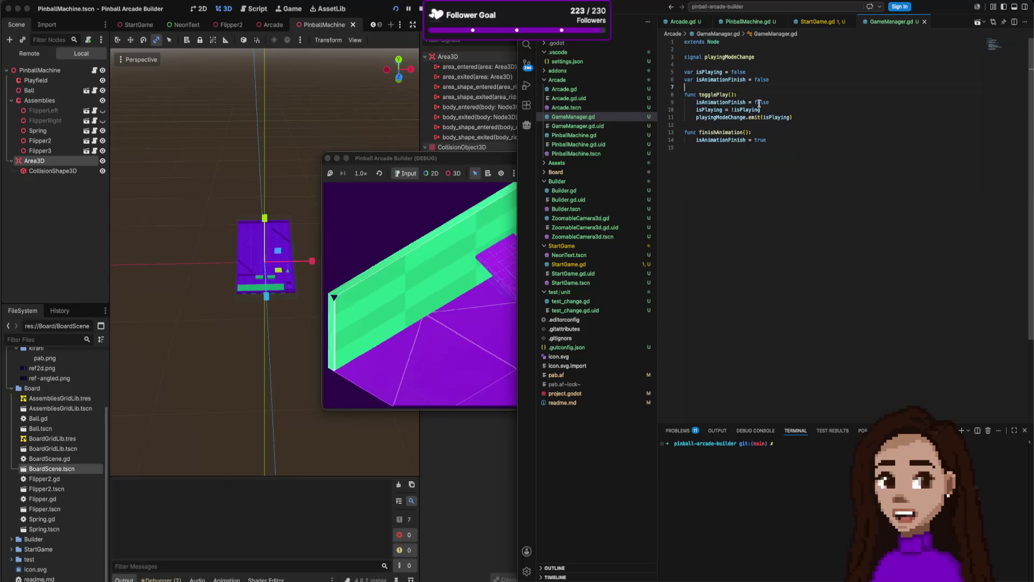
Add 'if isAnimationFinish:' at the top of togglePlay and indent its body under the check.
key(Return)
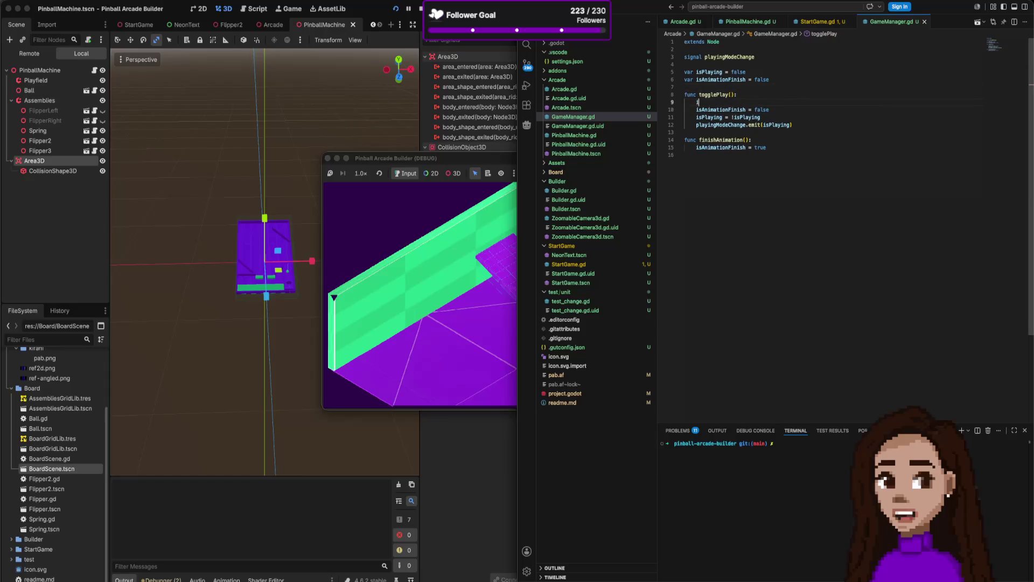
text(if is)
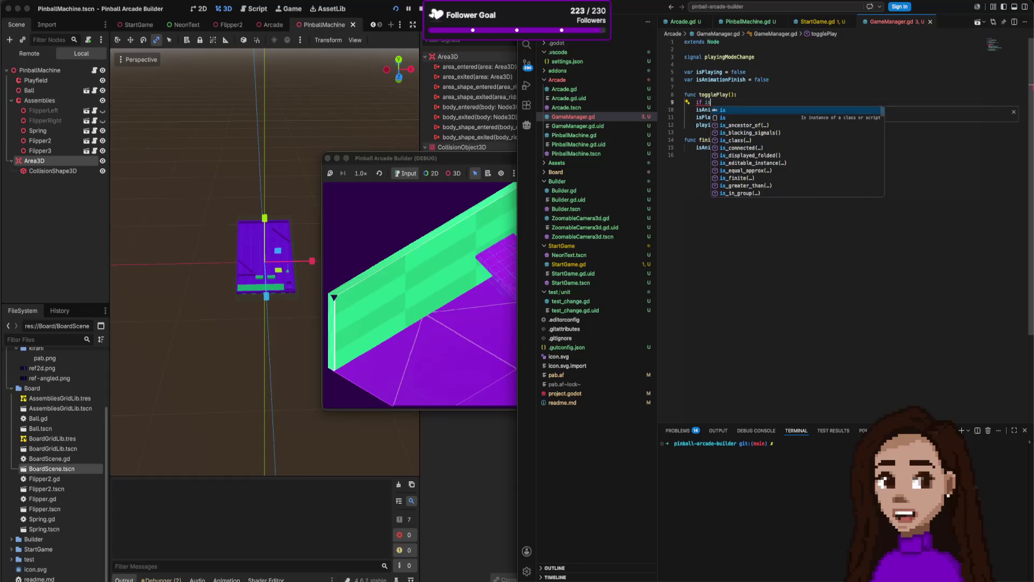
text(A)
key(Tab)
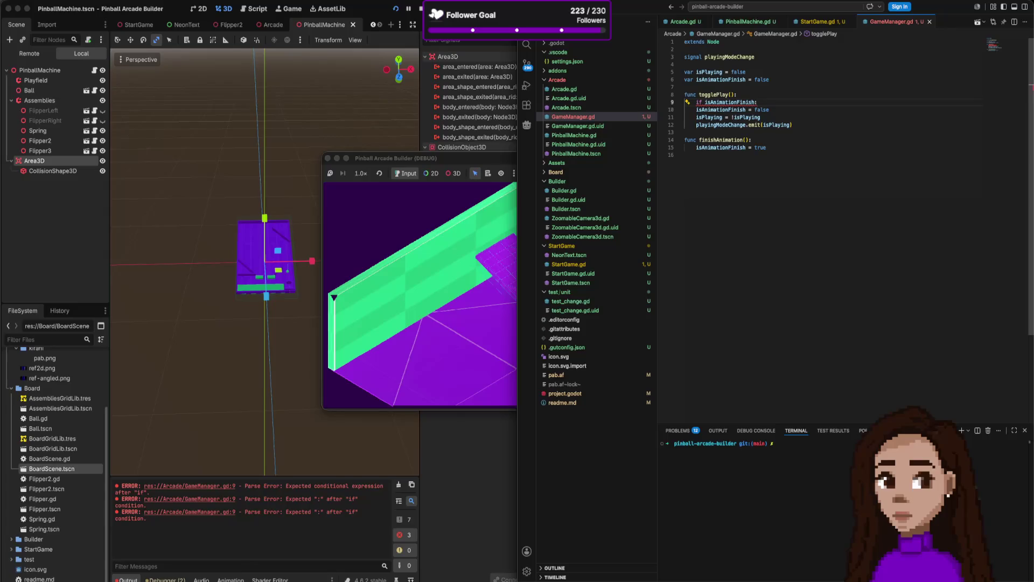
text(:)
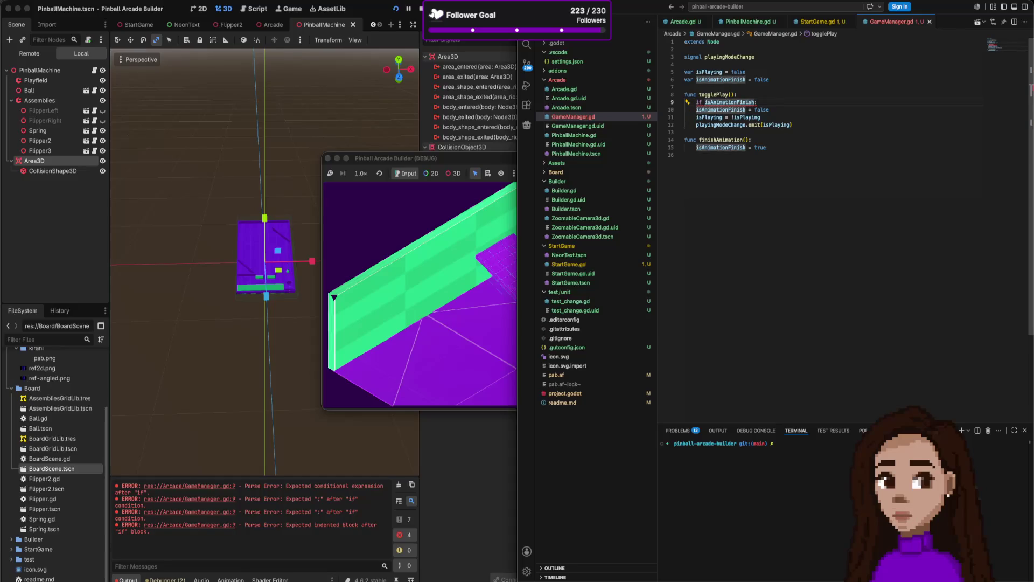
text(!)
key(End)
key(Return)
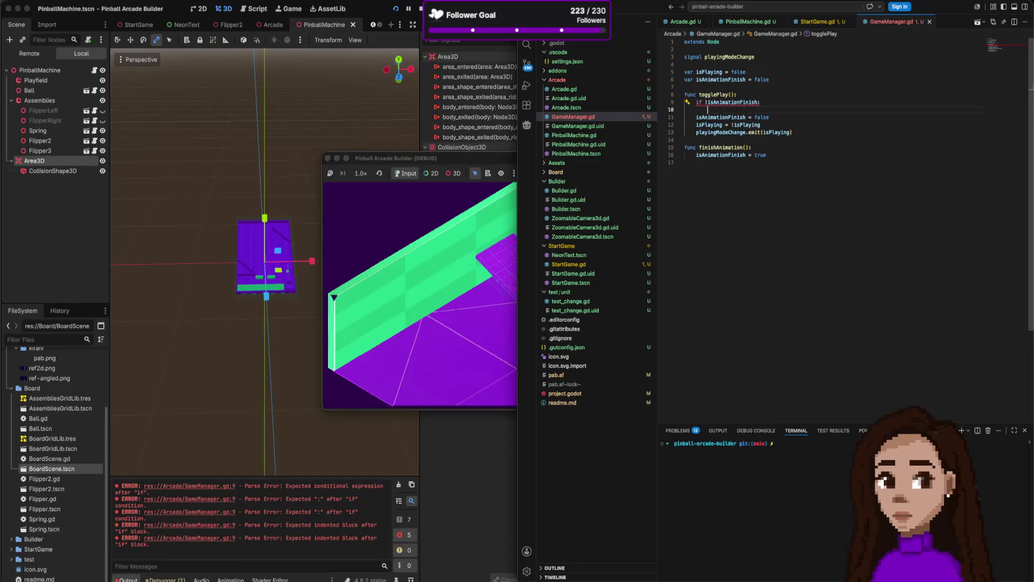
key(Delete)
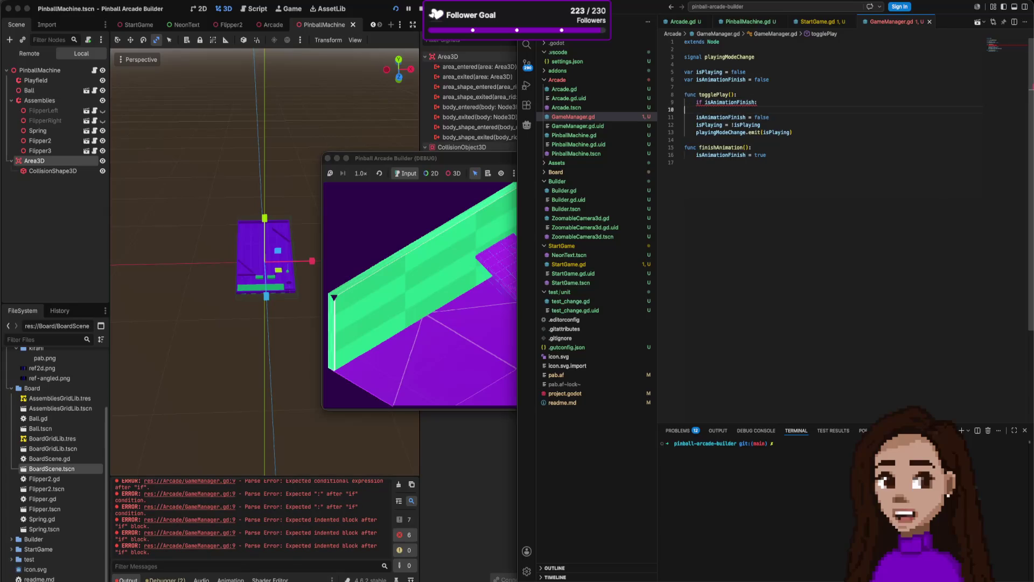
key(shift+Down)
key(shift+Down)
key(shift+Down)
key(Tab)
click(801, 97)
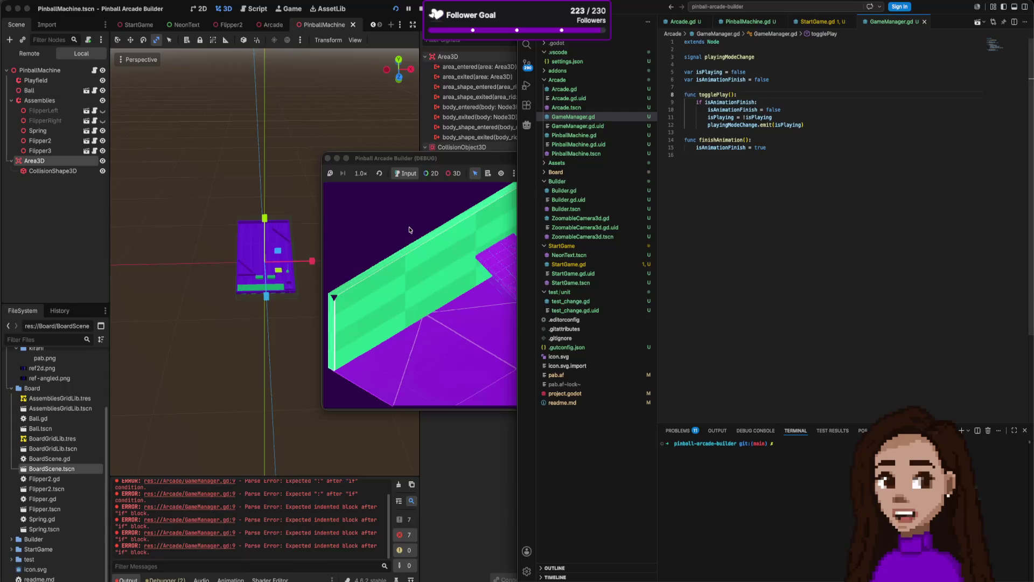
key(super+Tab)
Relaunch the game, click the machine to enter play mode, then return to the editor.
key(F5)
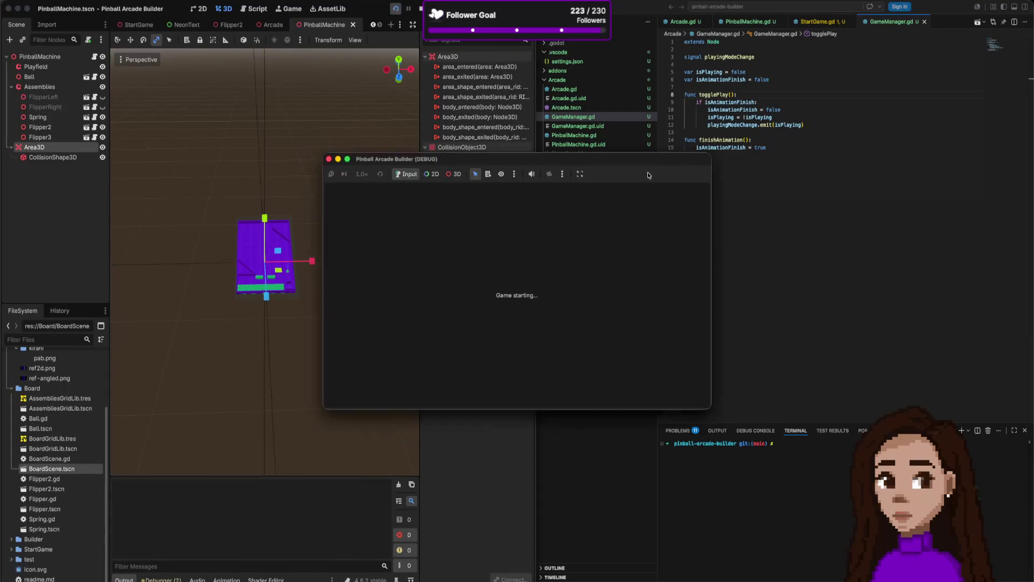
click(529, 269)
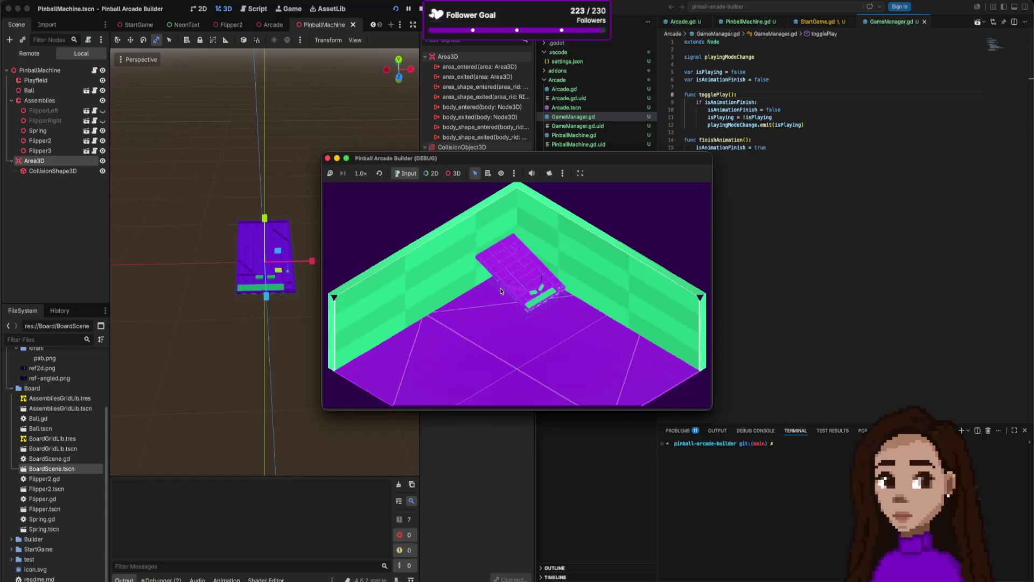
click(851, 173)
click(783, 103)
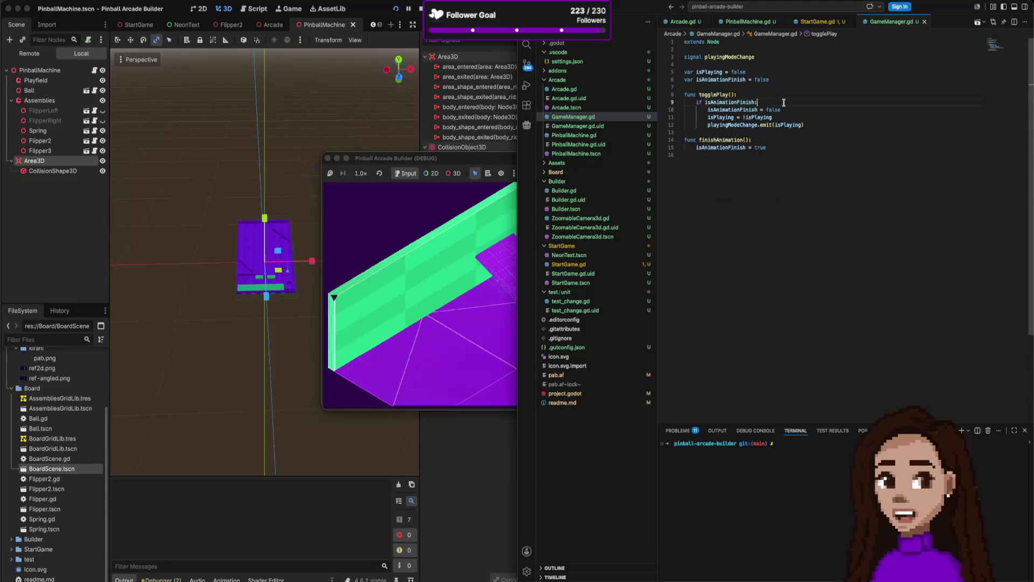
Add 'return' inside the isAnimationFinish check and move the three body lines out of the if block.
key(Return)
text(re)
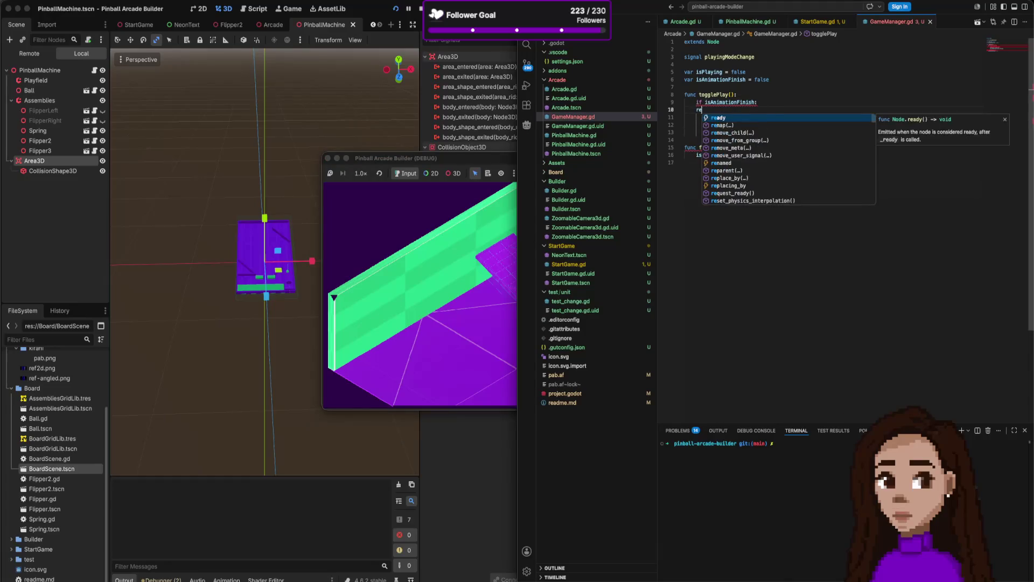
text(turn)
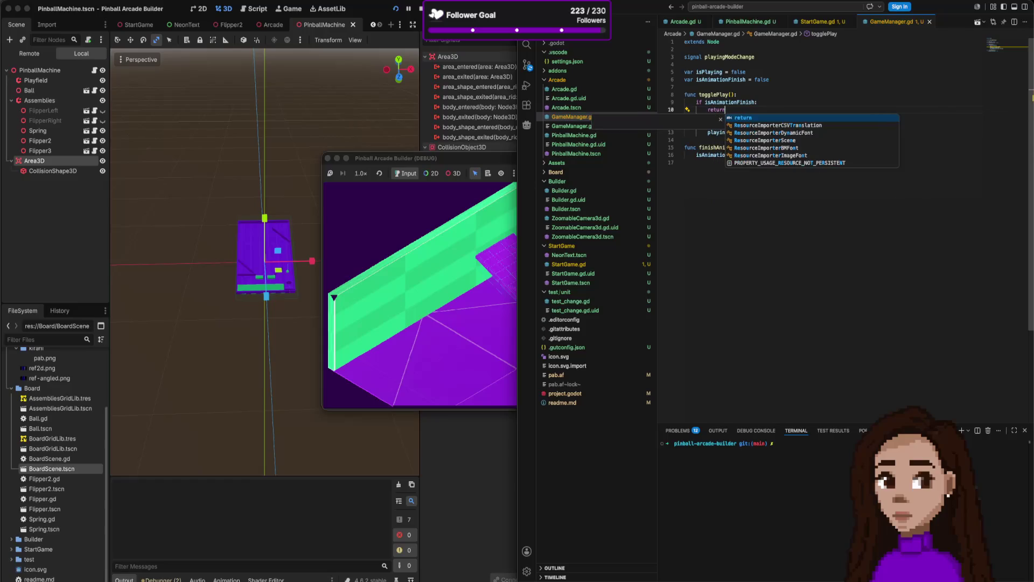
key(Escape)
key(shift+Down)
key(shift+Down)
key(shift+Down)
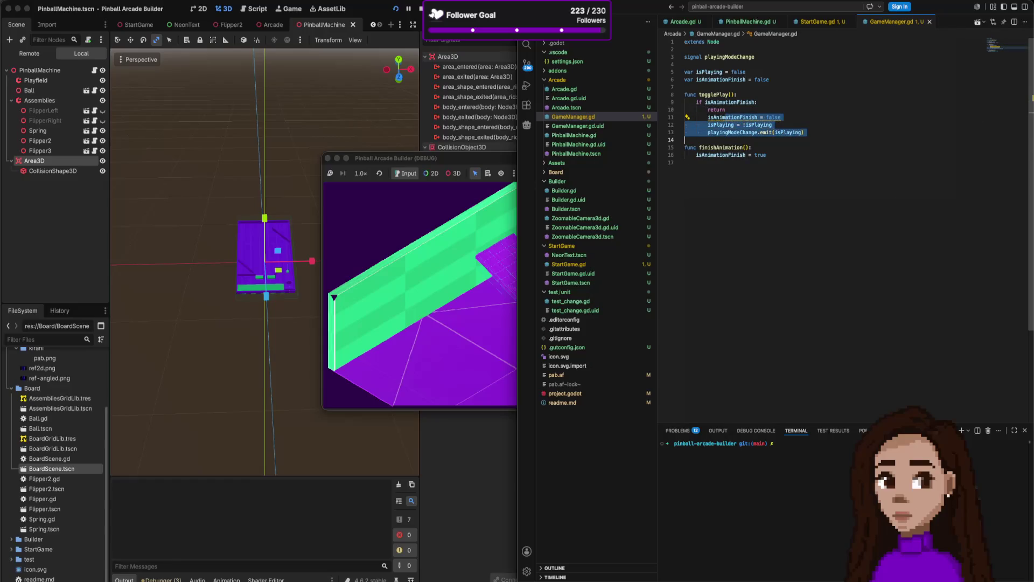
key(shift+Tab)
key(ctrl+s)
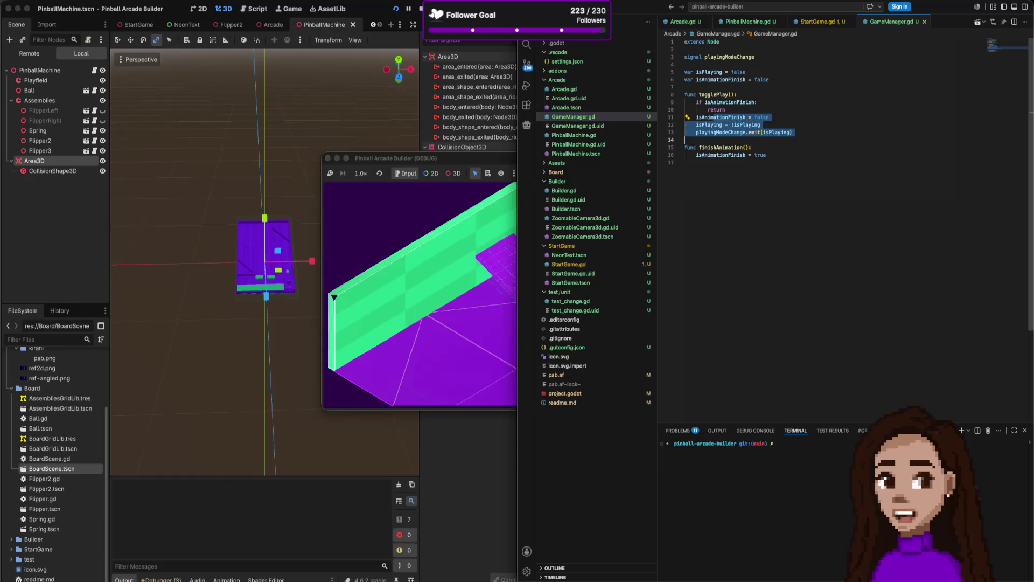
click(717, 110)
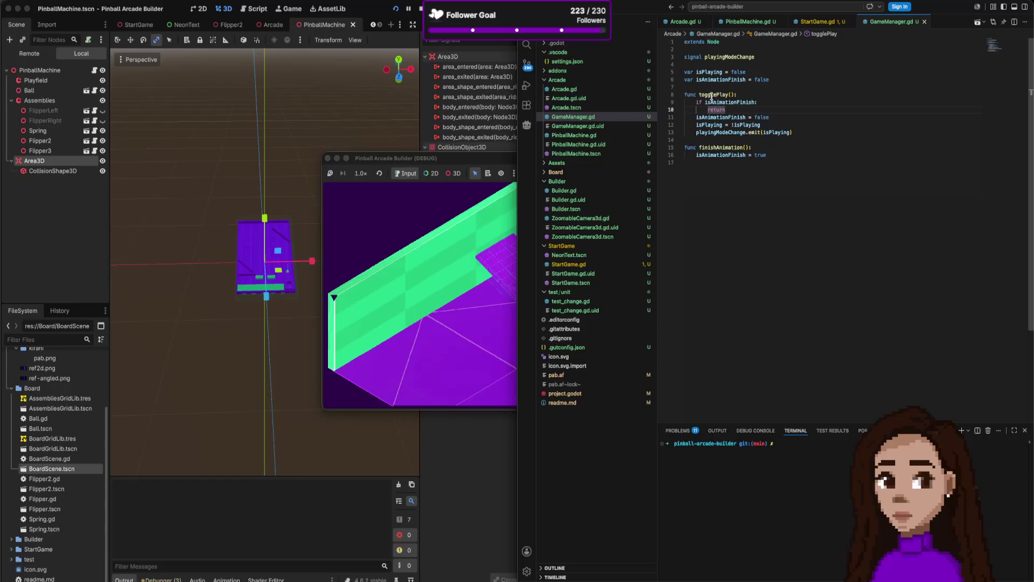
Change isAnimationFinish's starting value on line 6 from false to true.
double_click(760, 79)
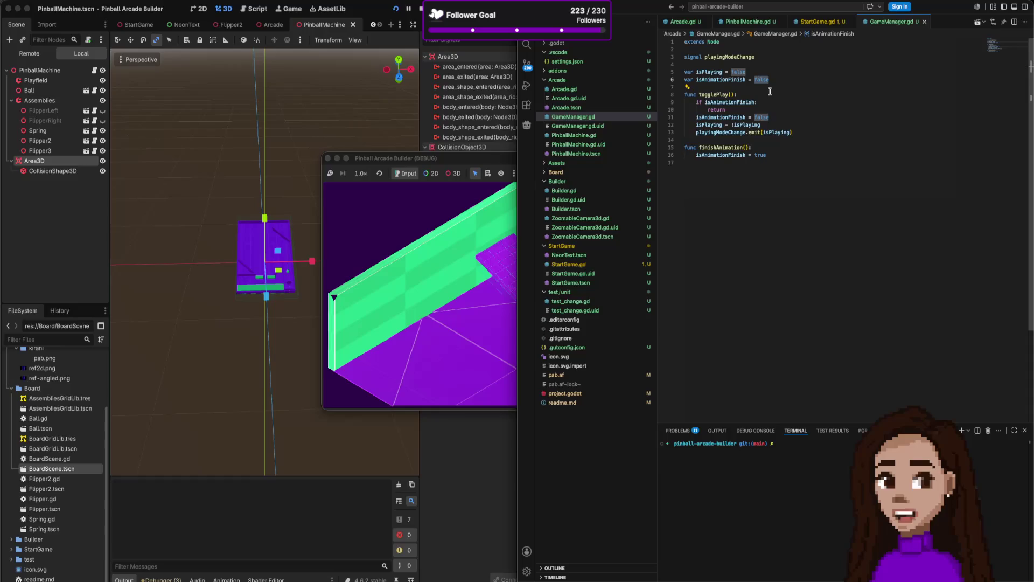
text(true)
key(Escape)
right_click(744, 80)
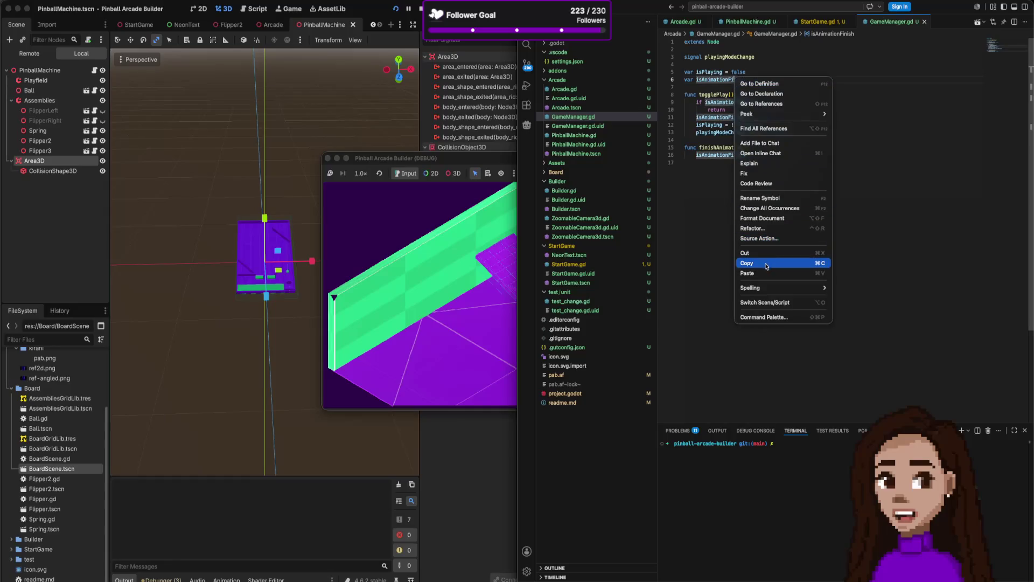
Rename the isAnimationFinish variable to isAnimationGoing everywhere via F2 rename.
click(780, 229)
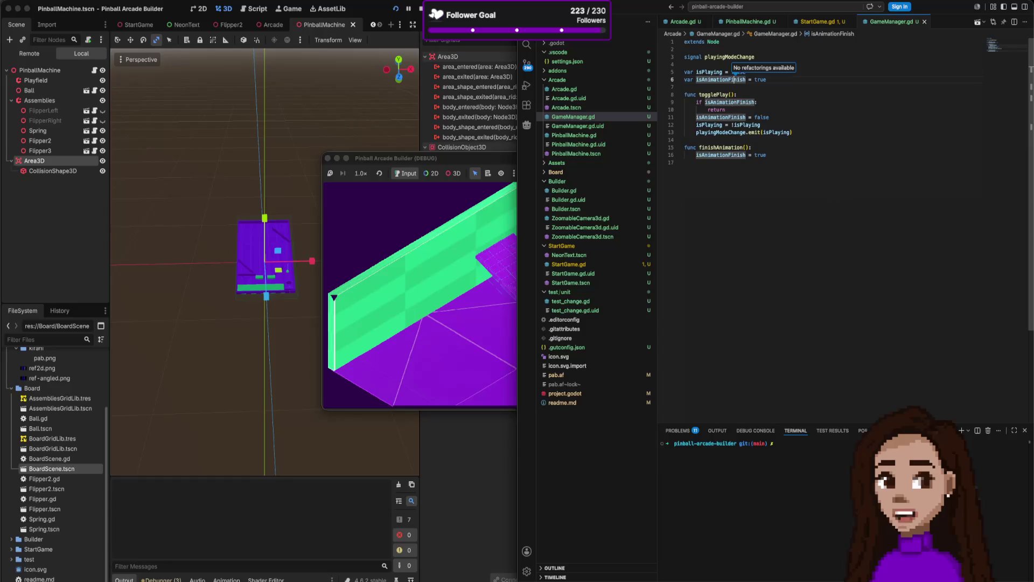
key(F2)
key(End)
key(BackSpace)
key(BackSpace)
key(BackSpace)
key(BackSpace)
key(BackSpace)
key(BackSpace)
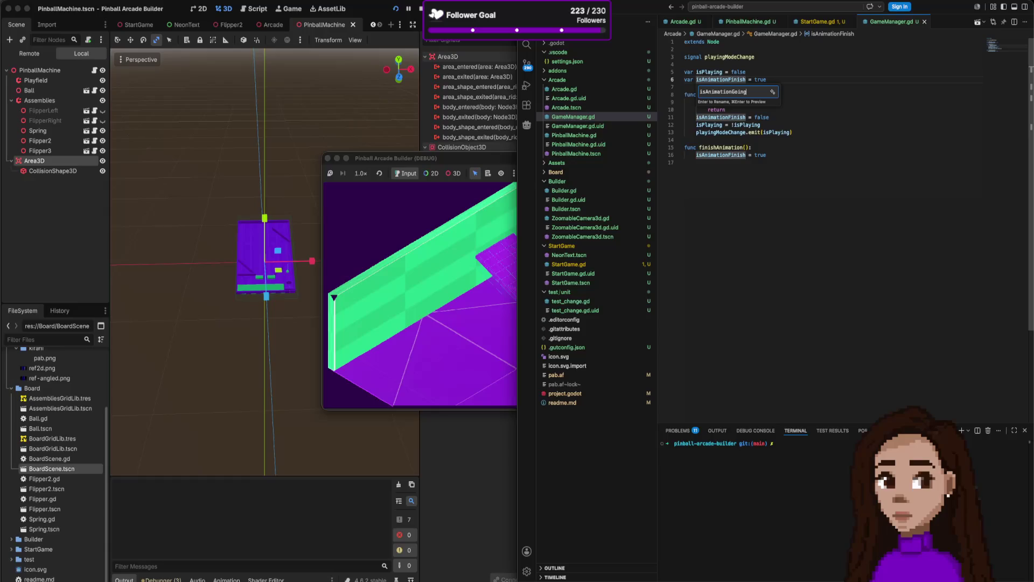
key(Return)
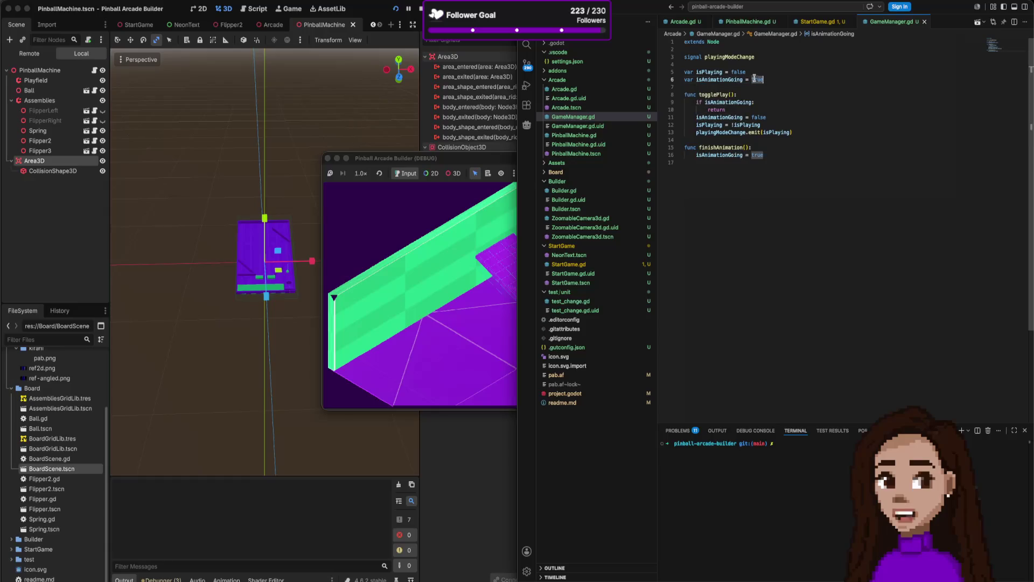
text(false)
Reset isAnimationGoing's starting value to false.
key(Escape)
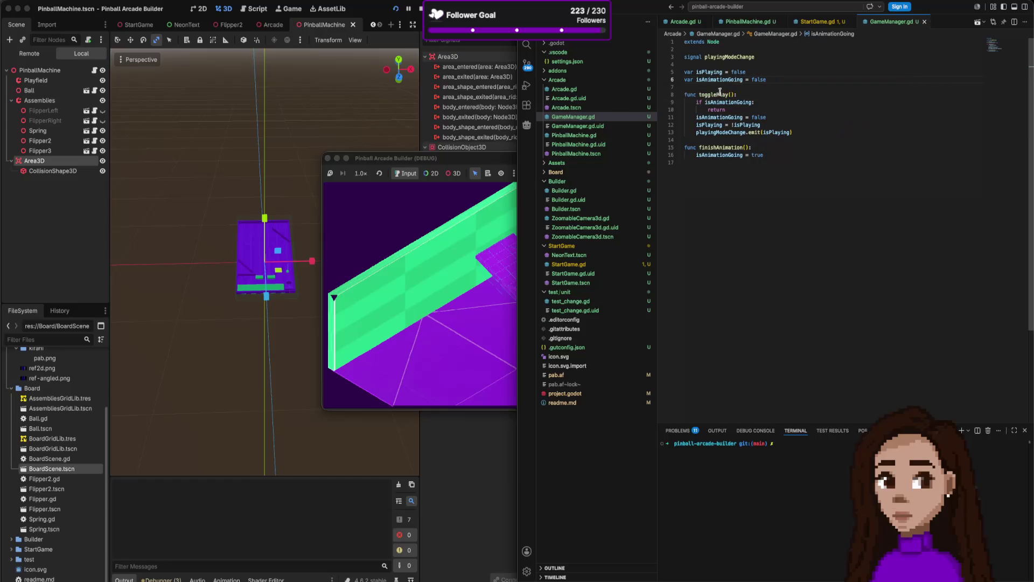
click(705, 102)
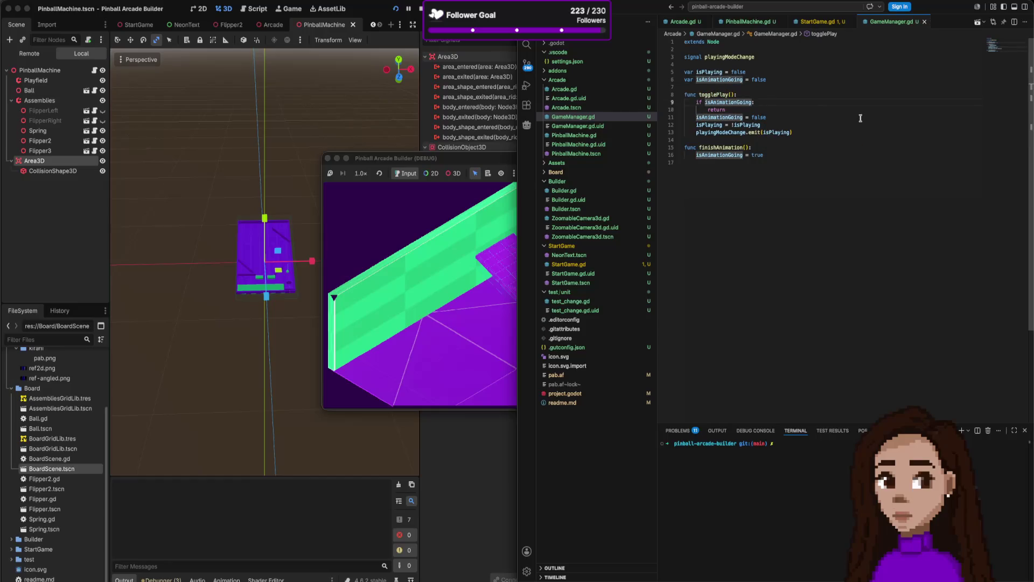
Set isAnimationGoing true in togglePlay and false in finishAnimation, save, and restart the game.
double_click(758, 116)
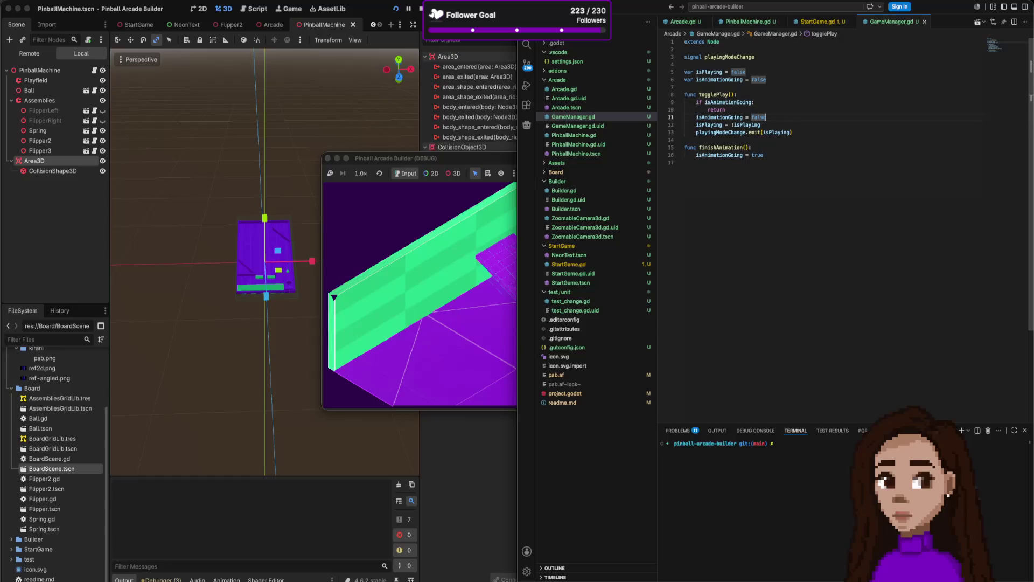
text(true)
key(Escape)
key(Down)
key(Down)
key(Down)
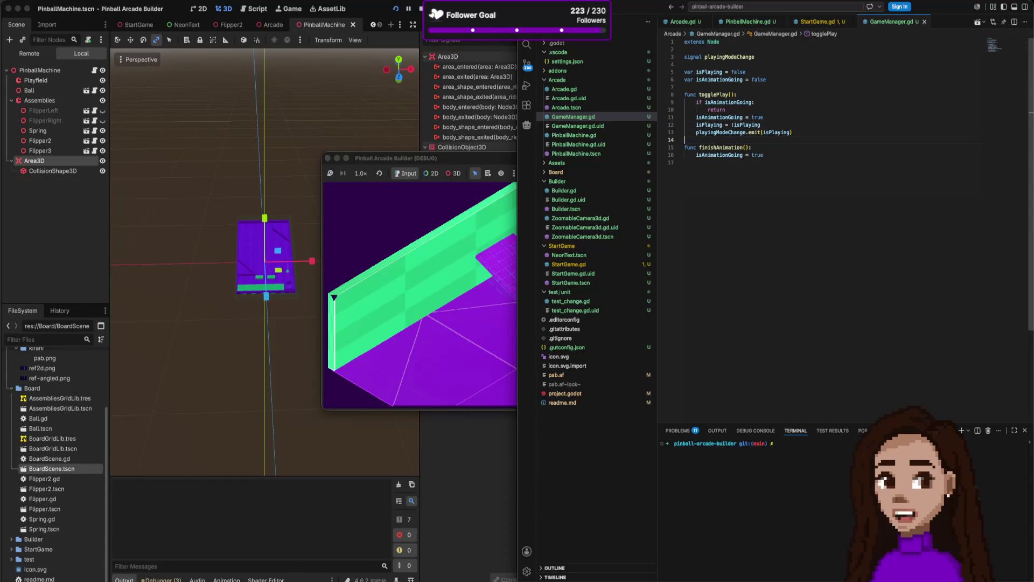
key(Down)
key(ctrl+shift+Left)
text(fal)
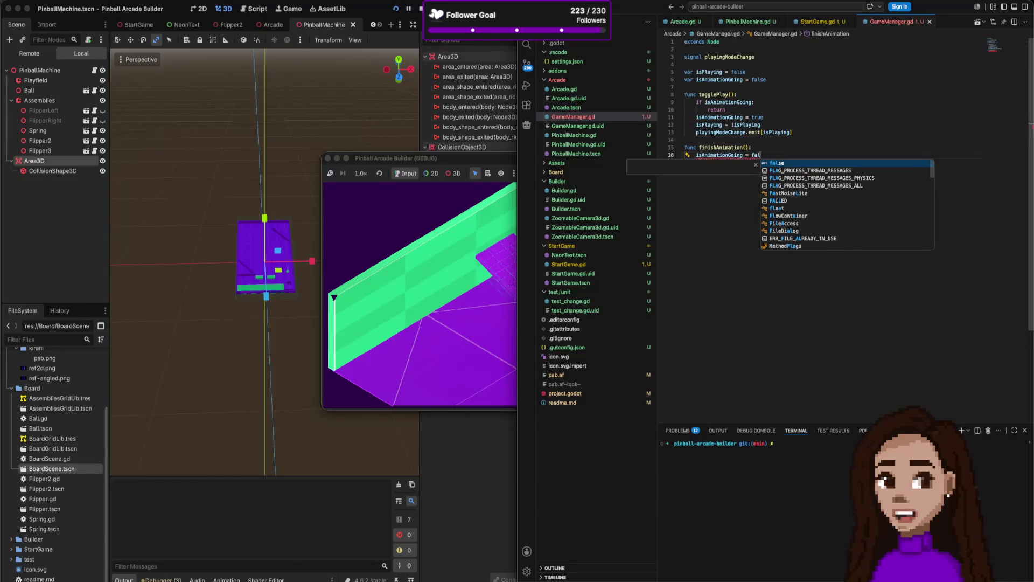
key(Tab)
key(ctrl+s)
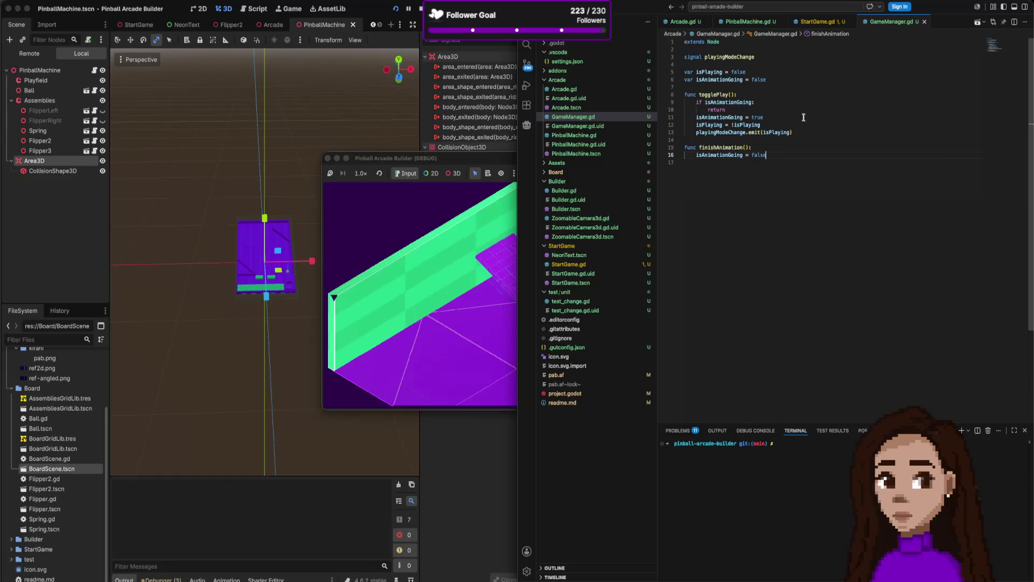
click(394, 7)
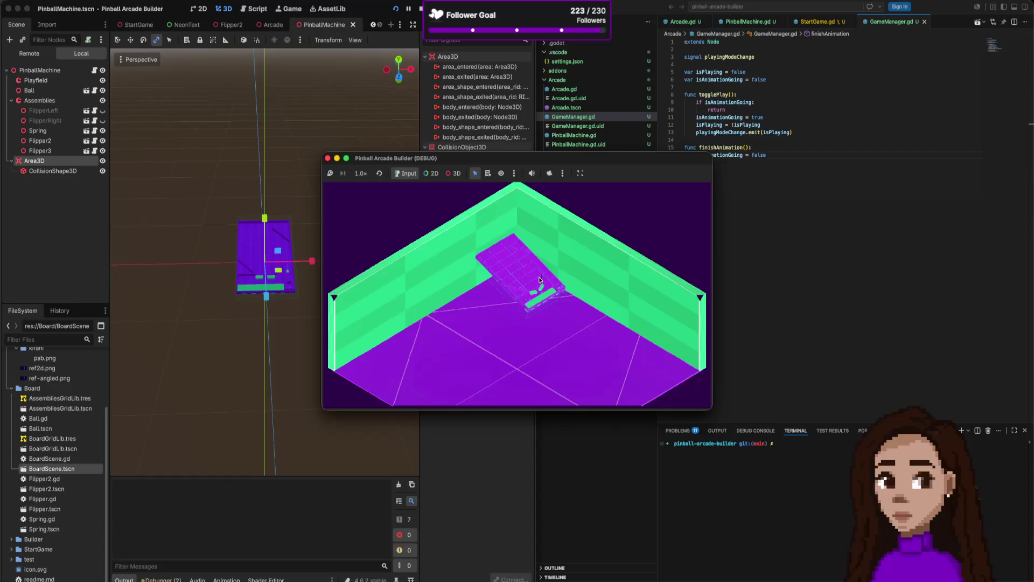
Click the pinball machine twice in the running game to toggle between room and close-up views.
click(824, 162)
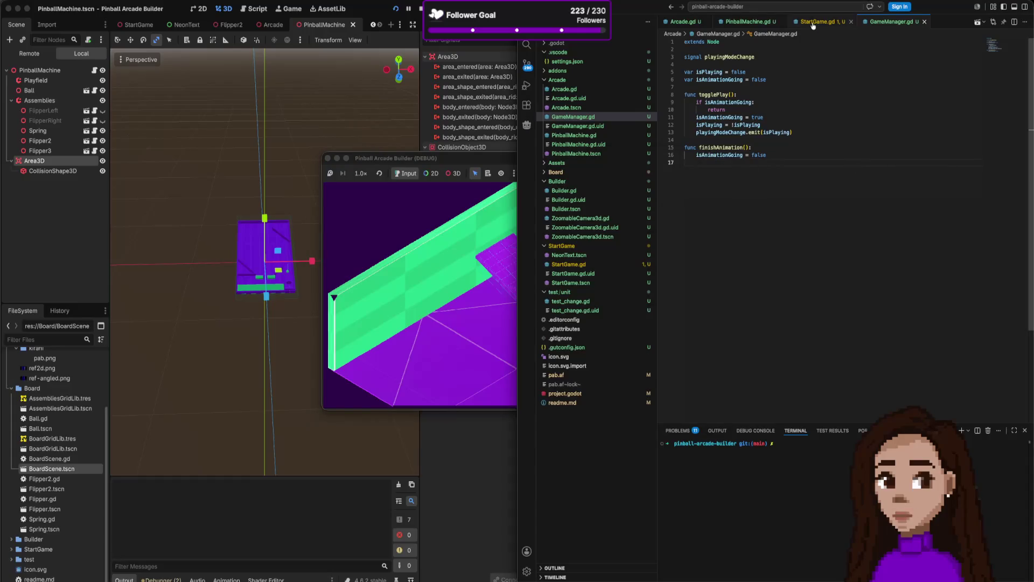
scroll(824, 98, down, 1)
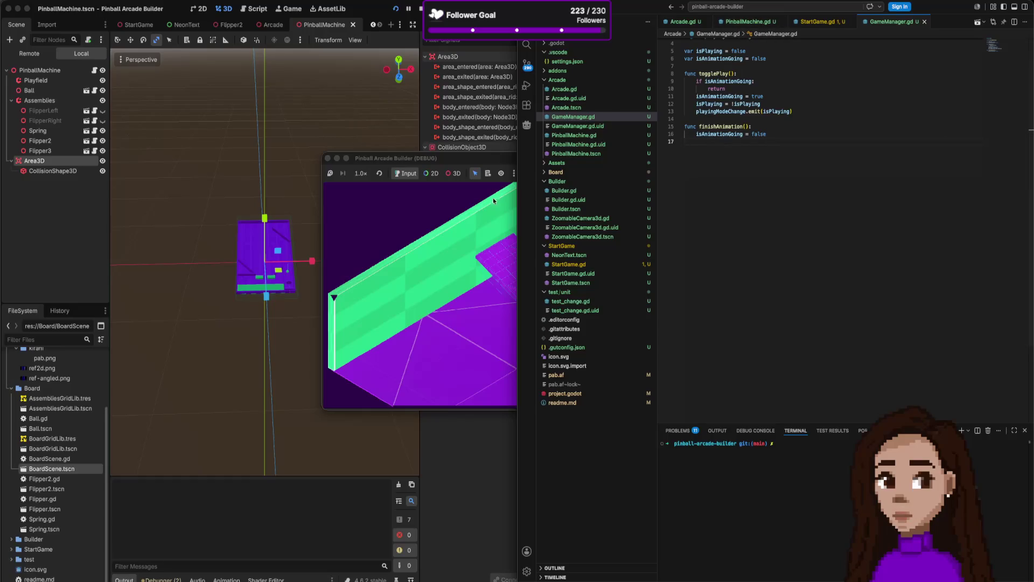
click(500, 262)
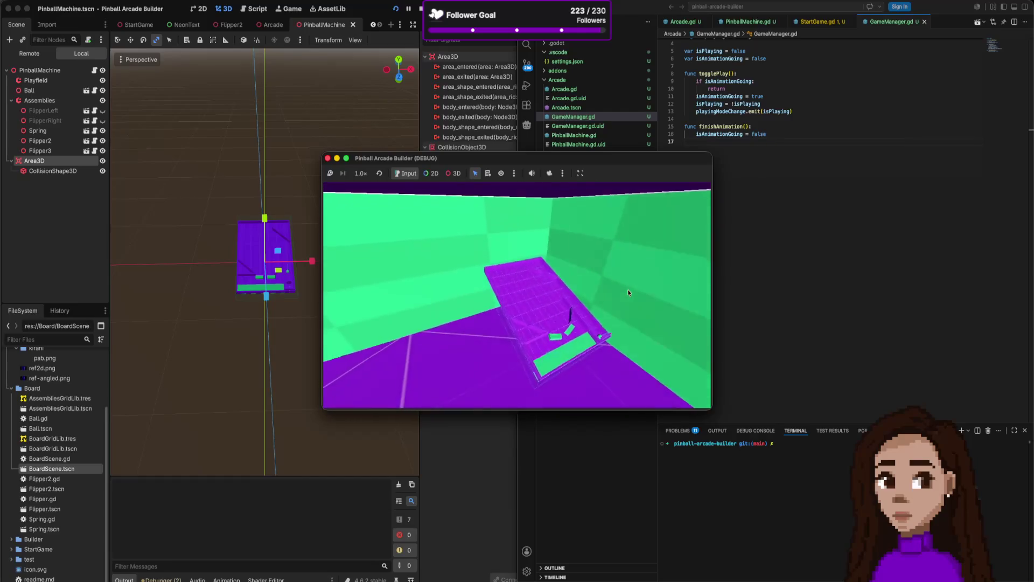
click(628, 289)
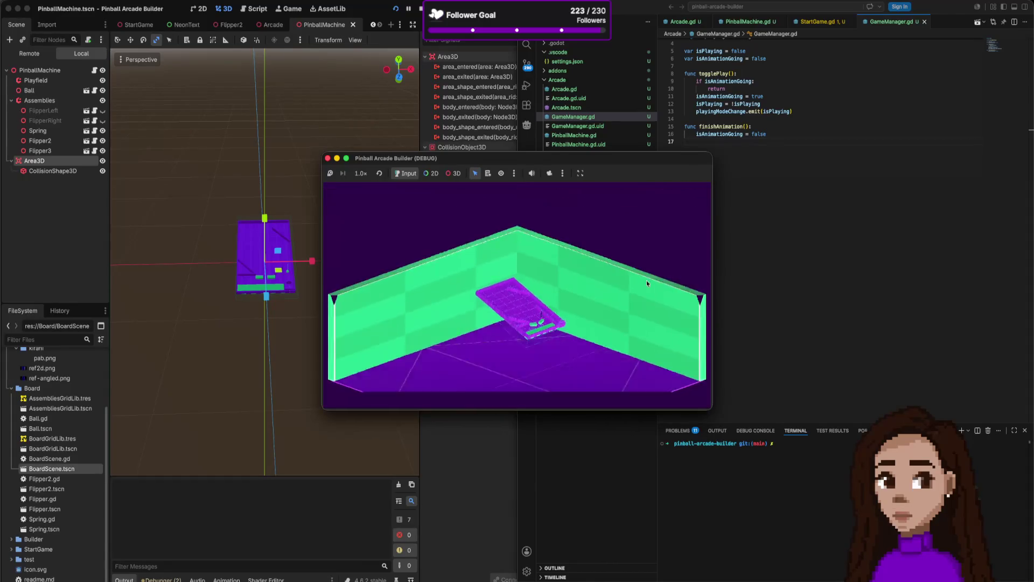
click(550, 283)
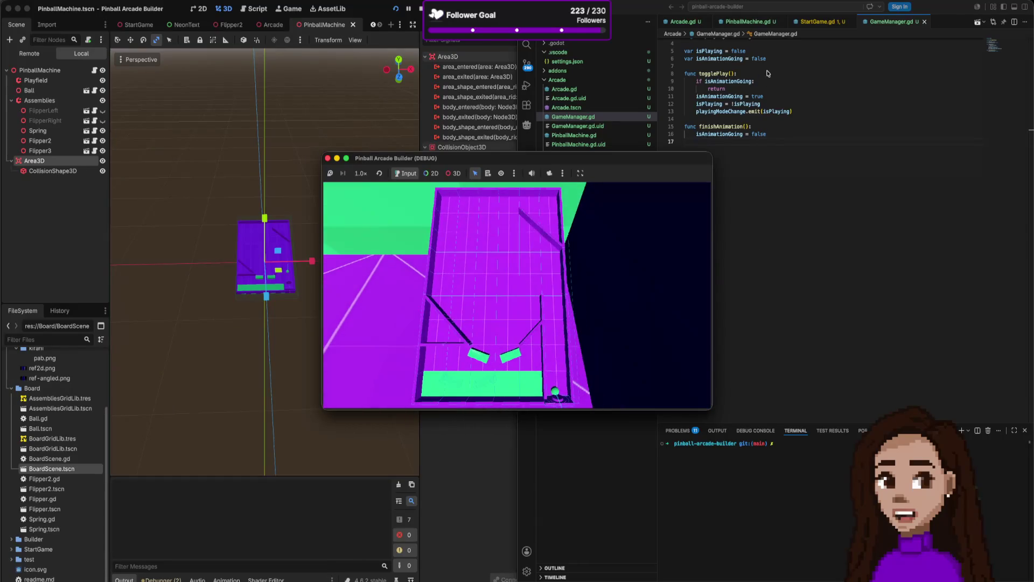
click(768, 73)
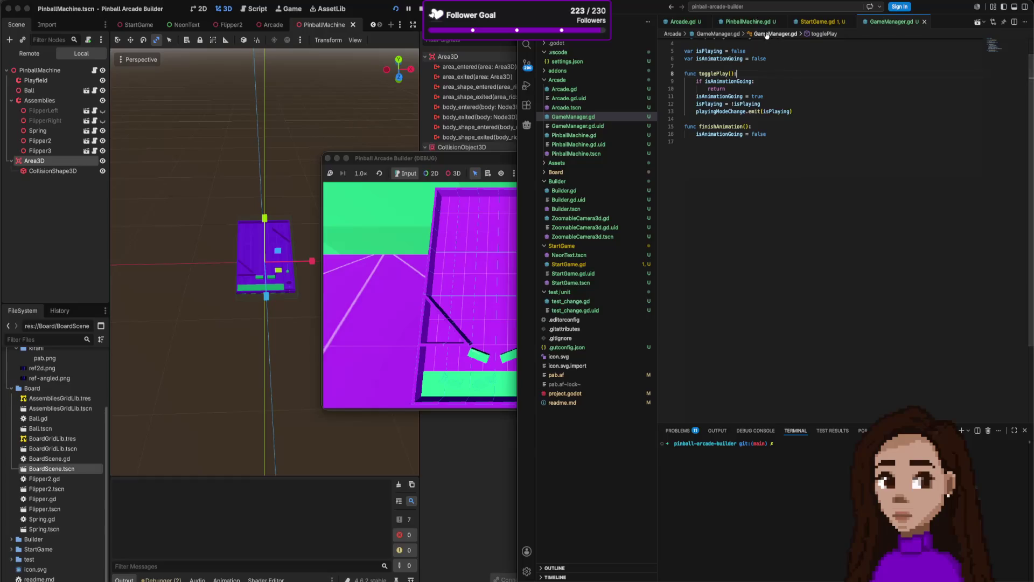
scroll(783, 117, up, 3)
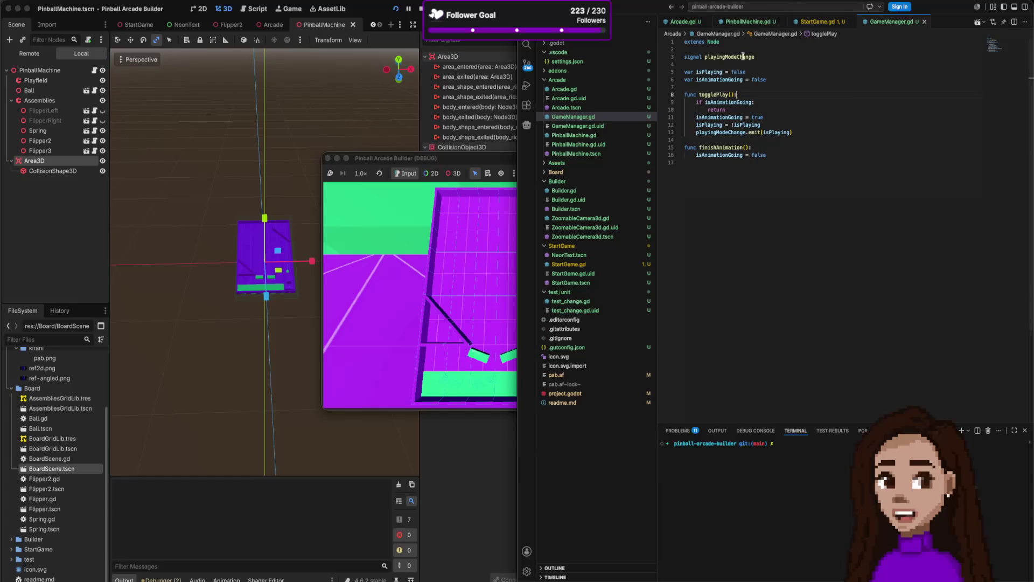
Check isPlaying's uses, then browse PinballMachine.gd and StartGame.gd before landing on Arcade.gd.
double_click(710, 72)
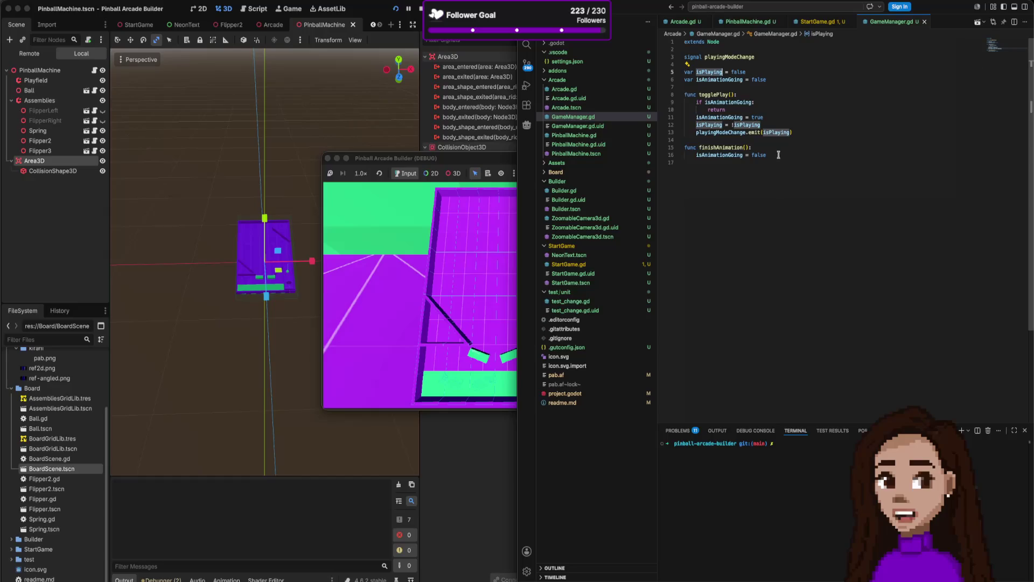
mouse_move(778, 132)
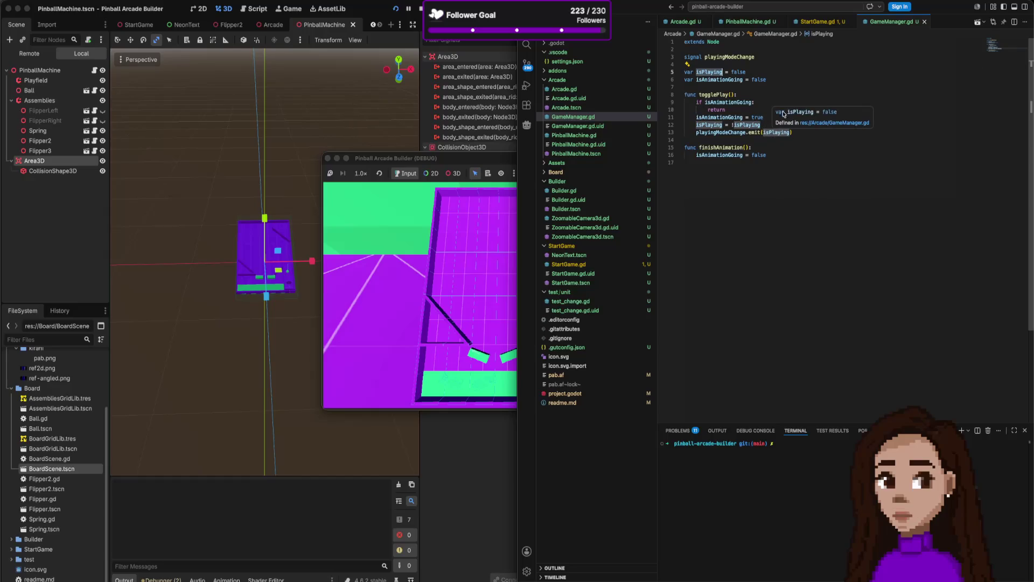
click(748, 21)
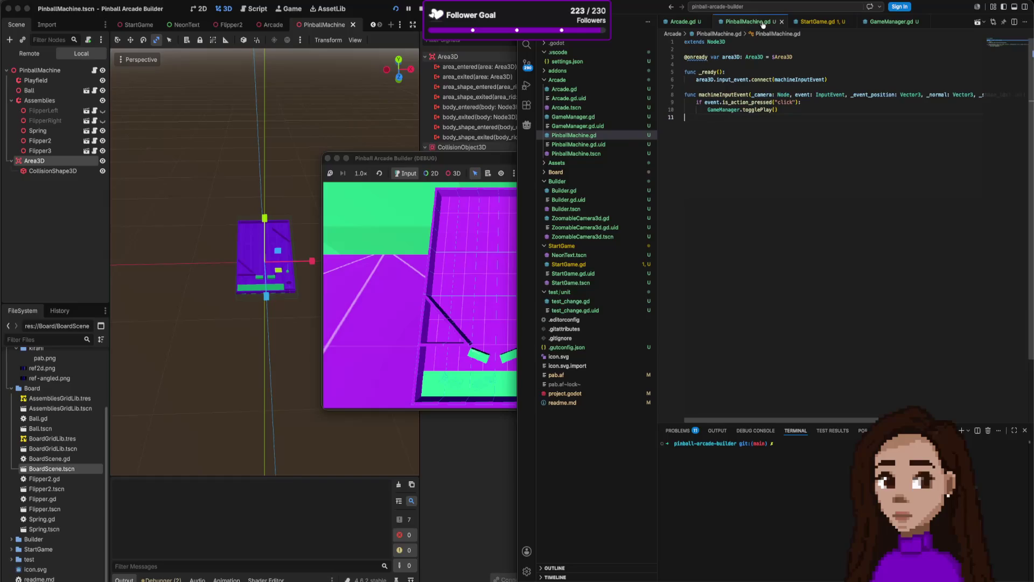
click(819, 21)
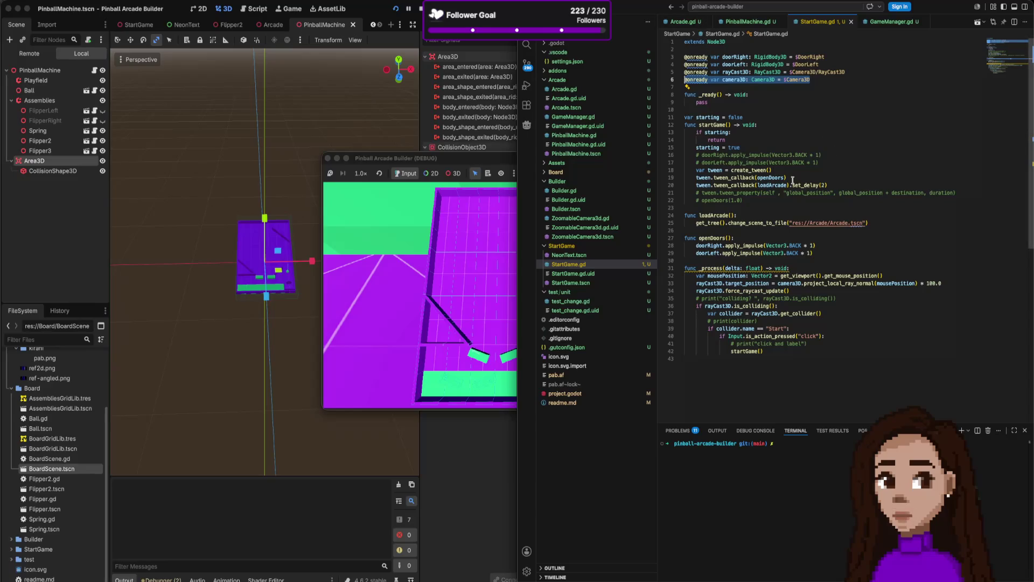
click(695, 22)
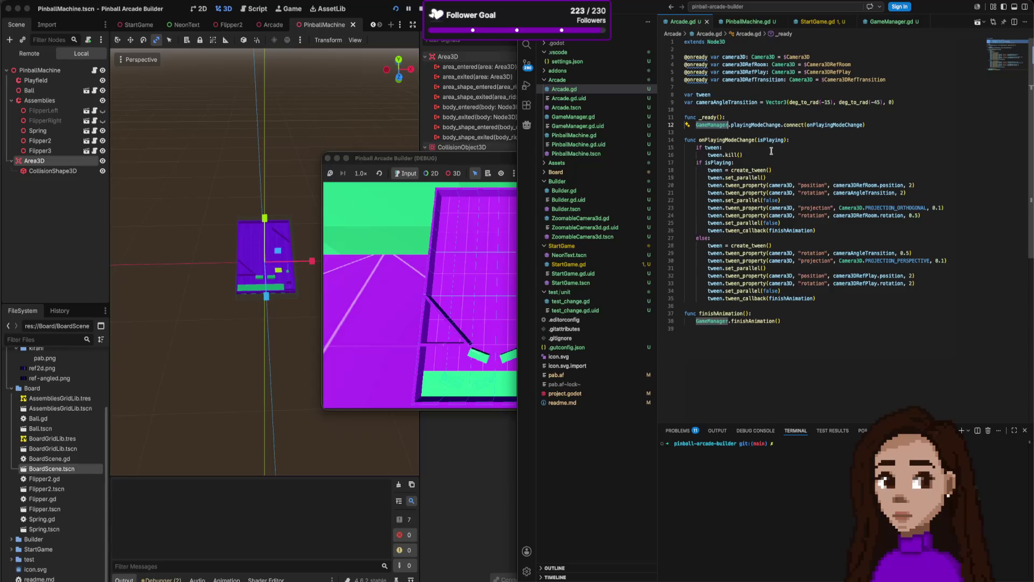
Add print("isPlaying", isPlaying) after tween.kill() in onPlayingModeChange.
click(771, 154)
key(Return)
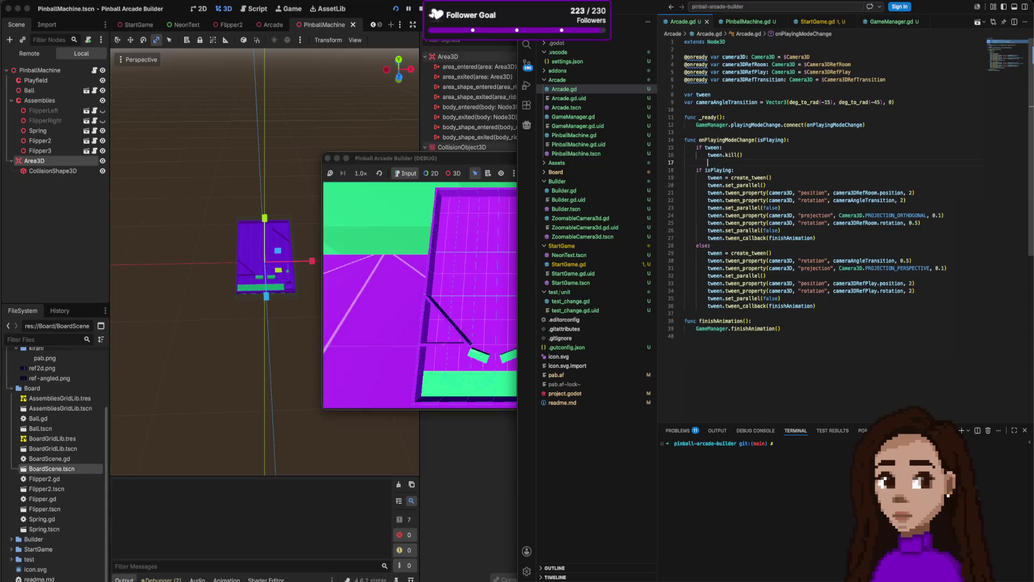
text(onu)
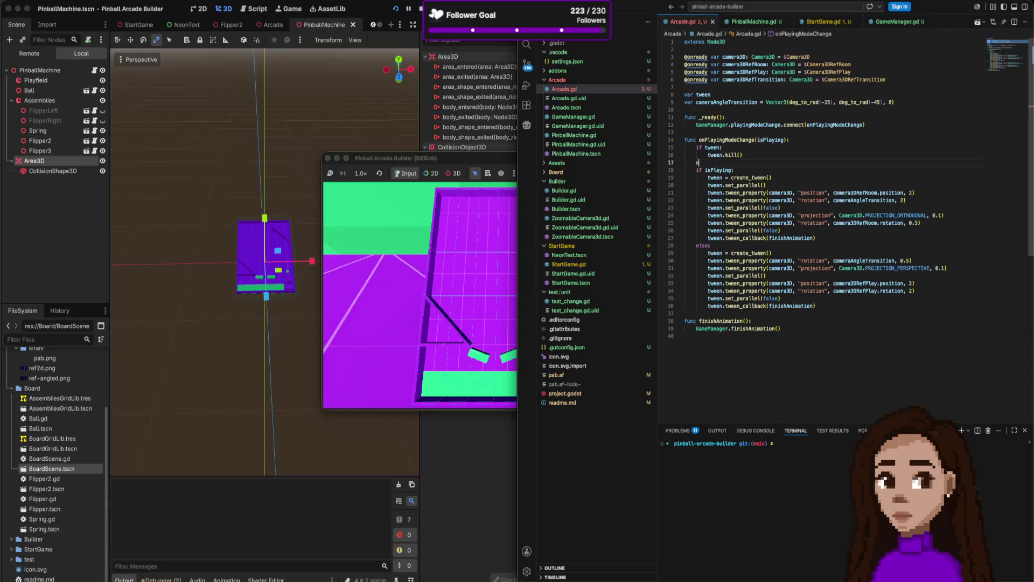
key(BackSpace)
key(BackSpace)
key(BackSpace)
text(print)
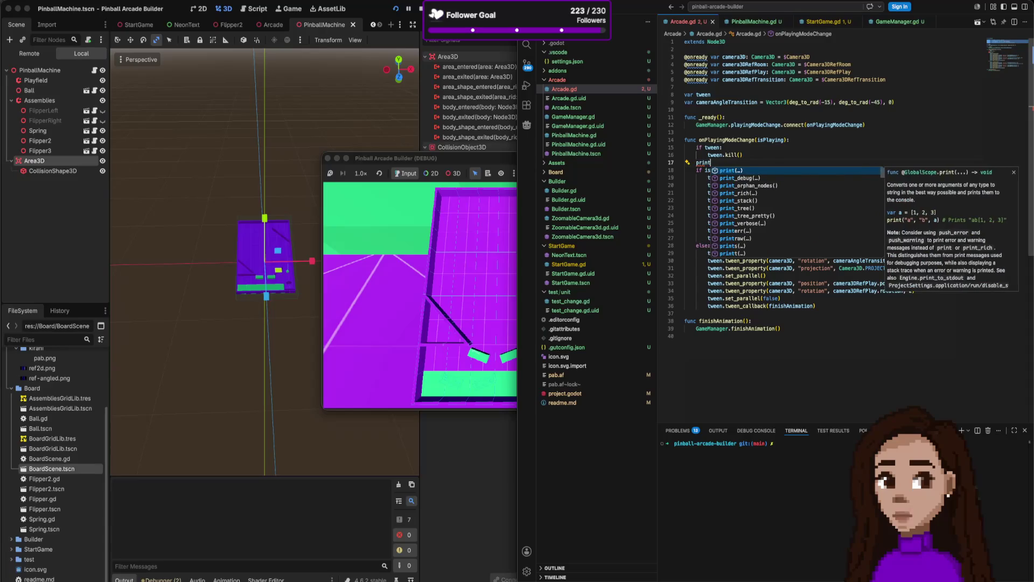
key(BackSpace)
text(()
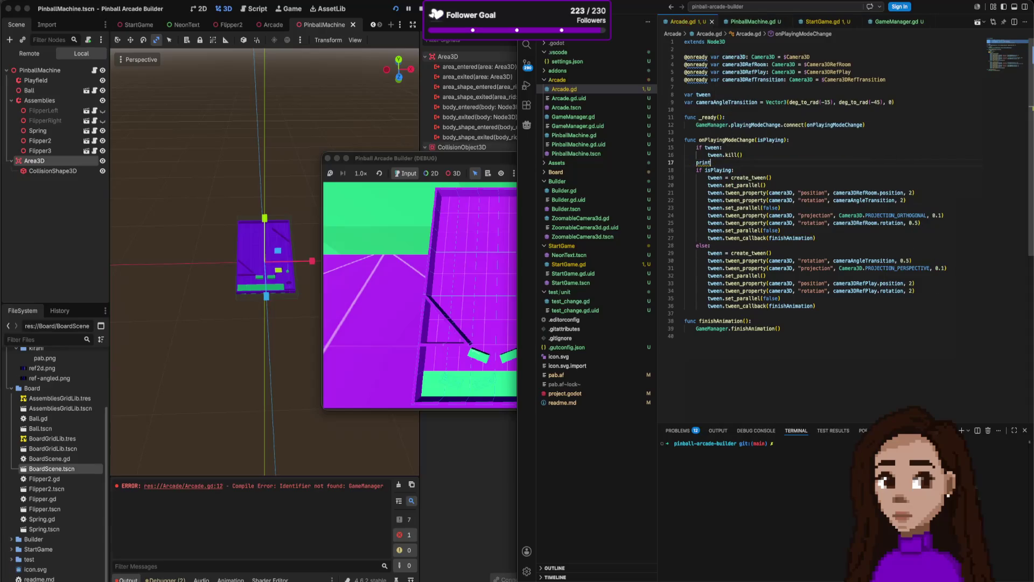
text(")
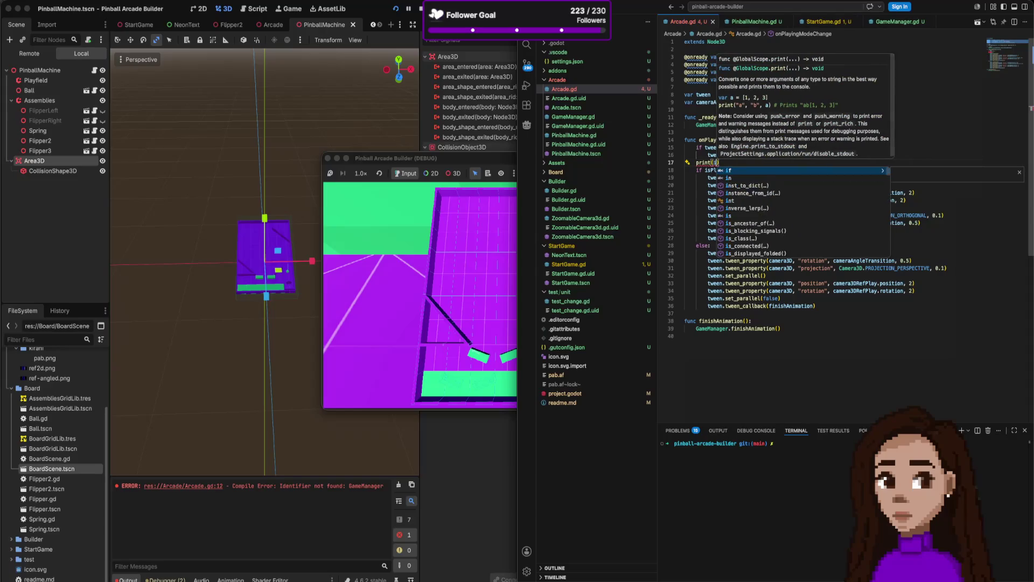
text(isPlaying)
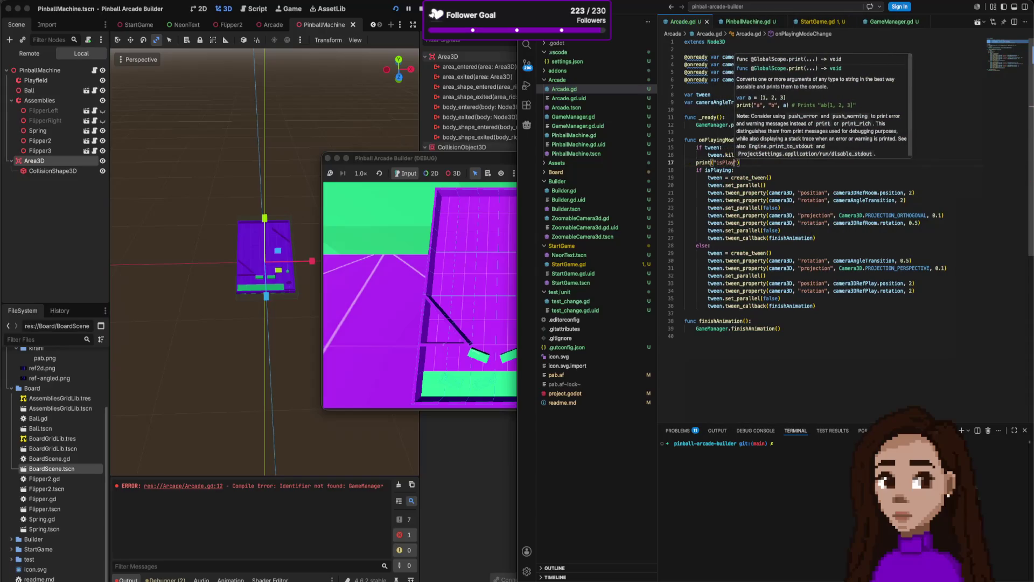
text(, isPl)
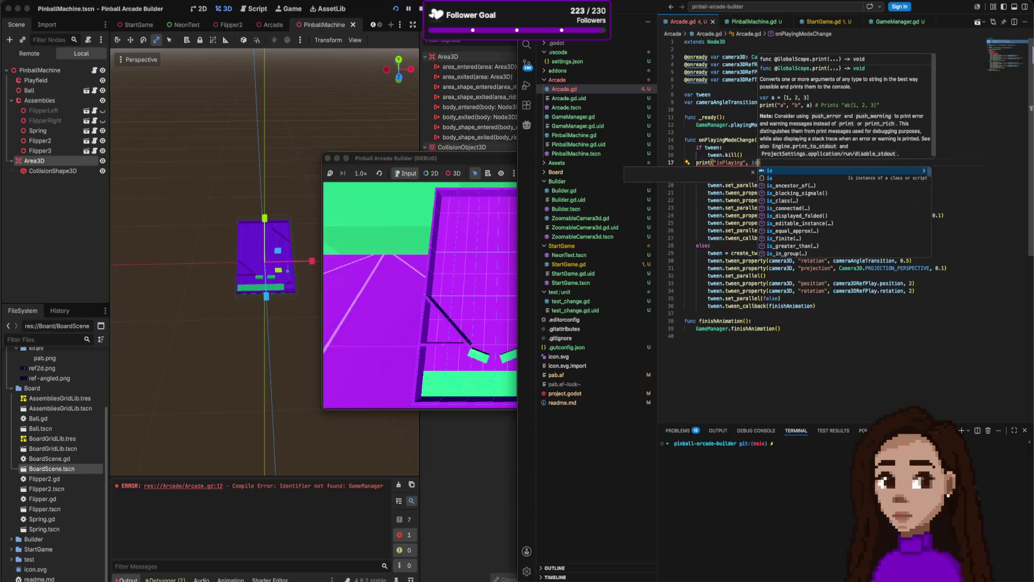
key(Tab)
click(913, 260)
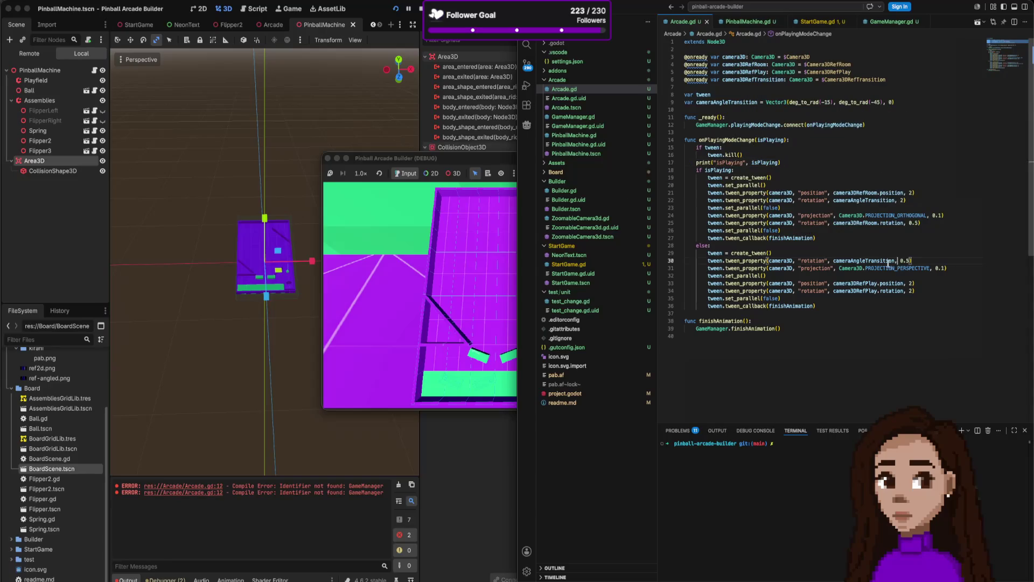
Restart the running game with the new debug print.
click(418, 158)
key(F5)
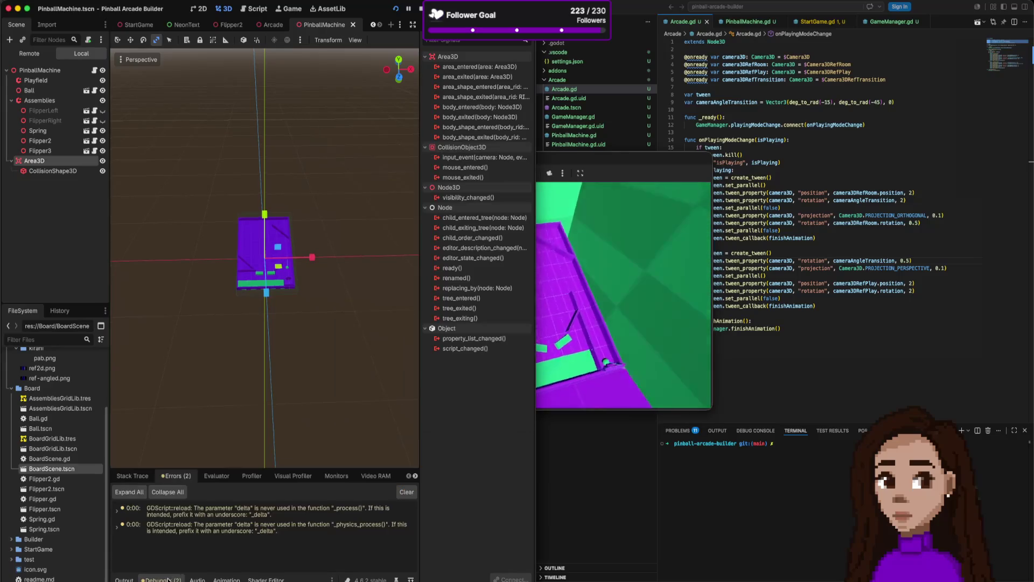
Enable standard messages in the Output log and toggle play mode twice to see isPlaying true/false.
click(408, 520)
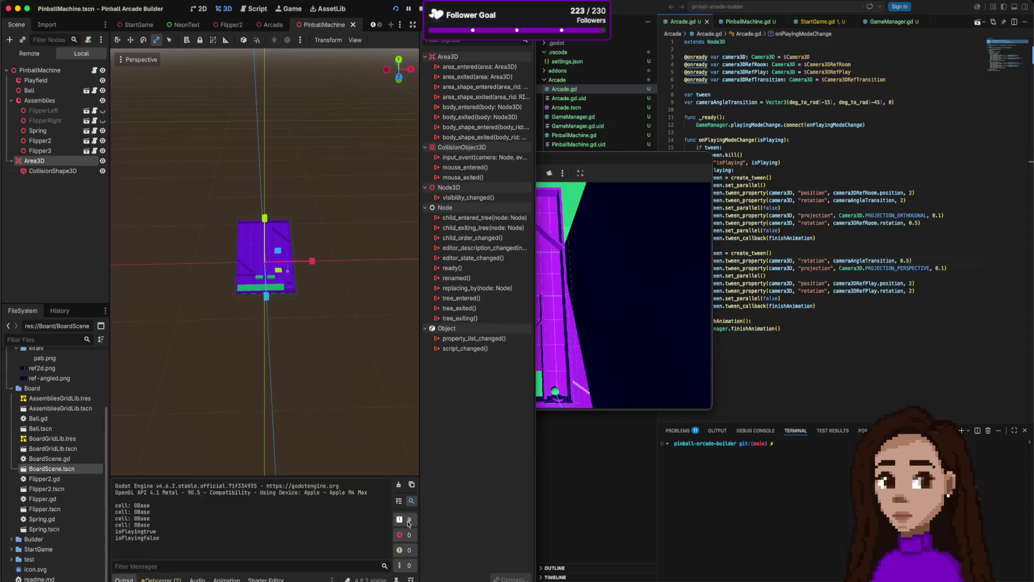
click(646, 312)
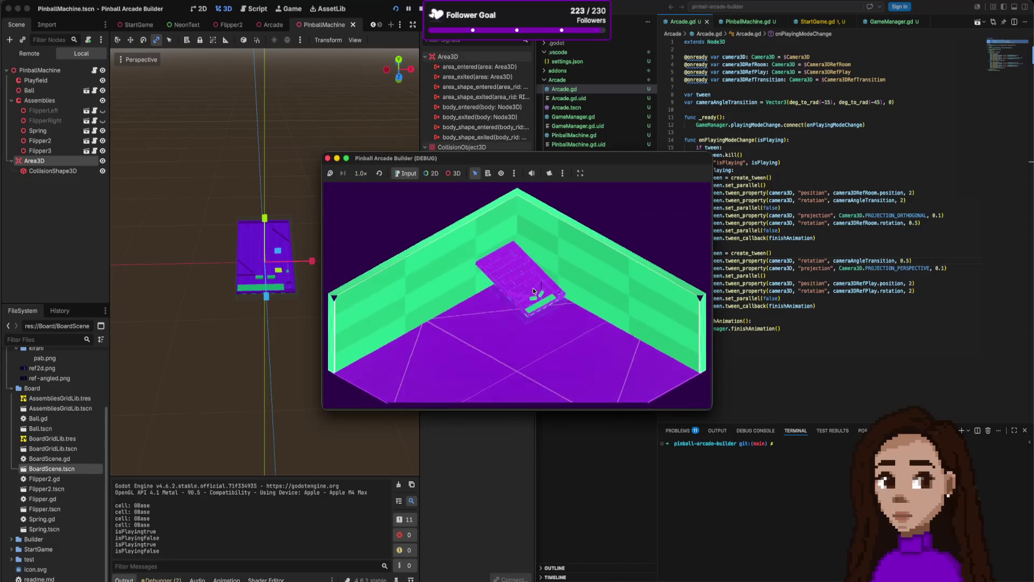
click(533, 287)
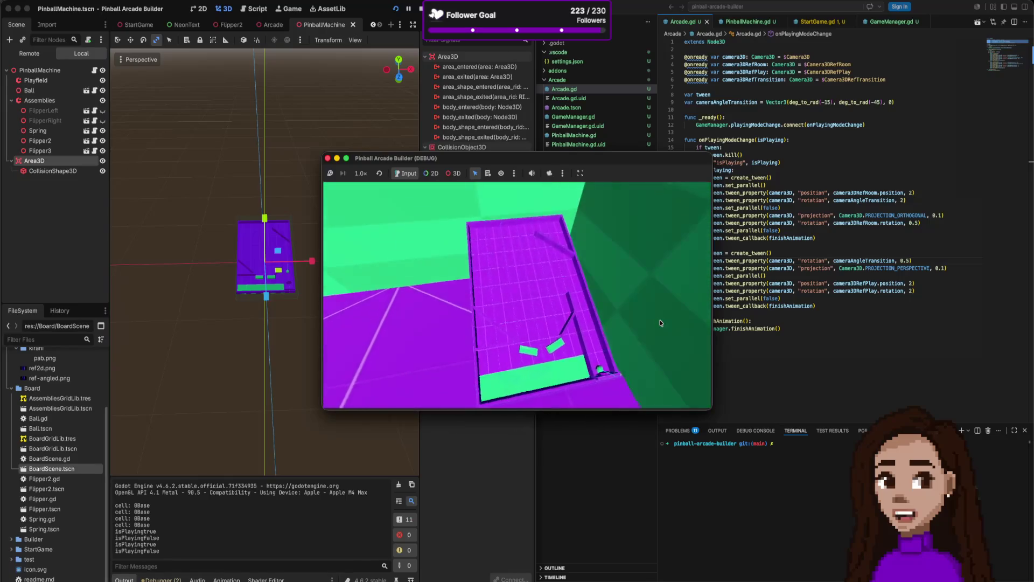
click(847, 267)
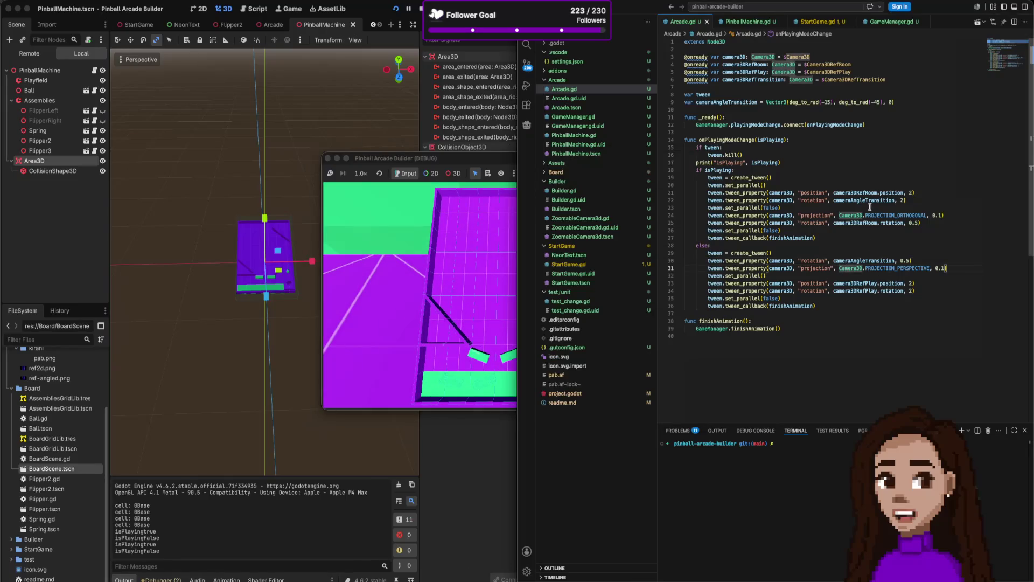